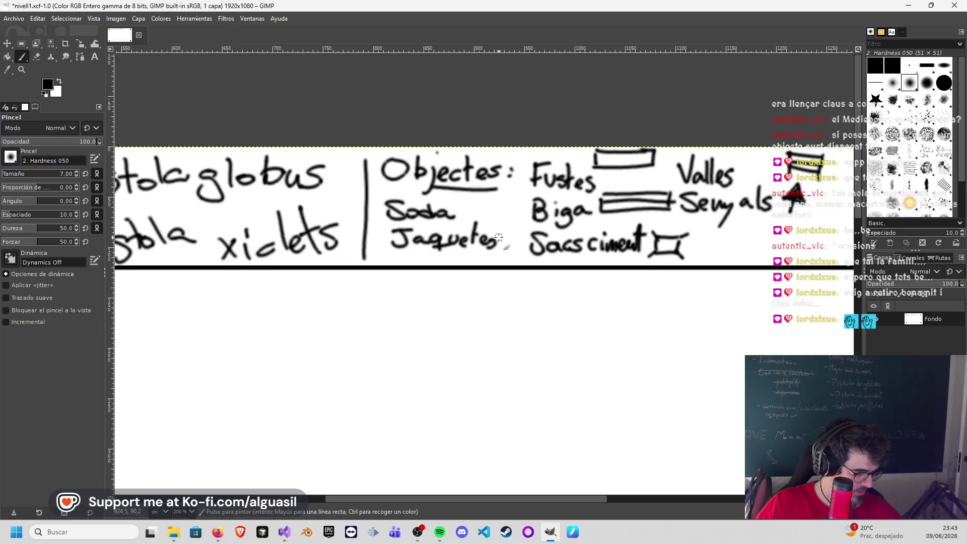
# Step: Sketch a box icon after Jaquetes and an exclamation-mark icon after Soda in the legend
pyautogui.moveTo(500, 232); pyautogui.dragTo(526, 251)
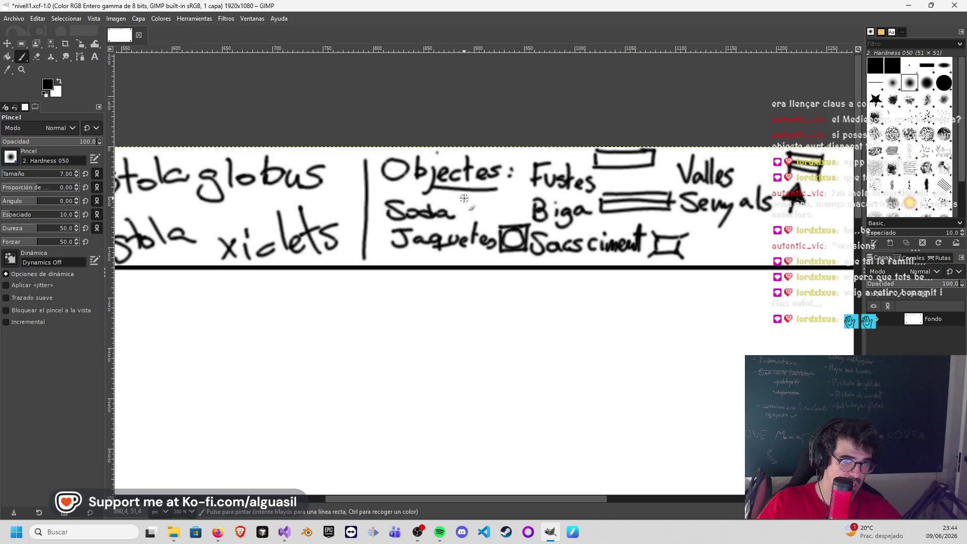
pyautogui.moveTo(465, 198); pyautogui.dragTo(463, 219)
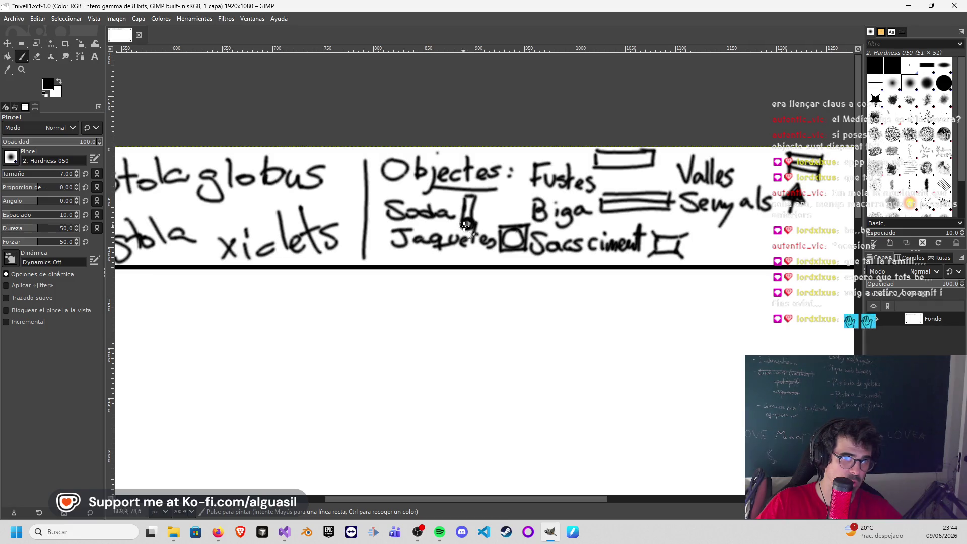
pyautogui.moveTo(467, 226); pyautogui.dragTo(468, 223)
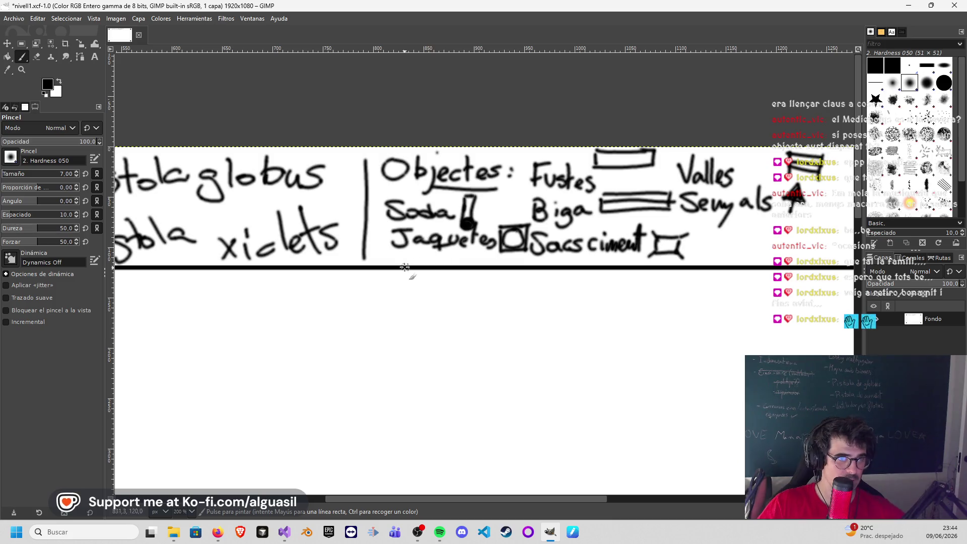
# Step: Paint a 3 before the Gomtxo entry, redoing the botched first stroke
pyautogui.moveTo(345, 231); pyautogui.dragTo(754, 214)
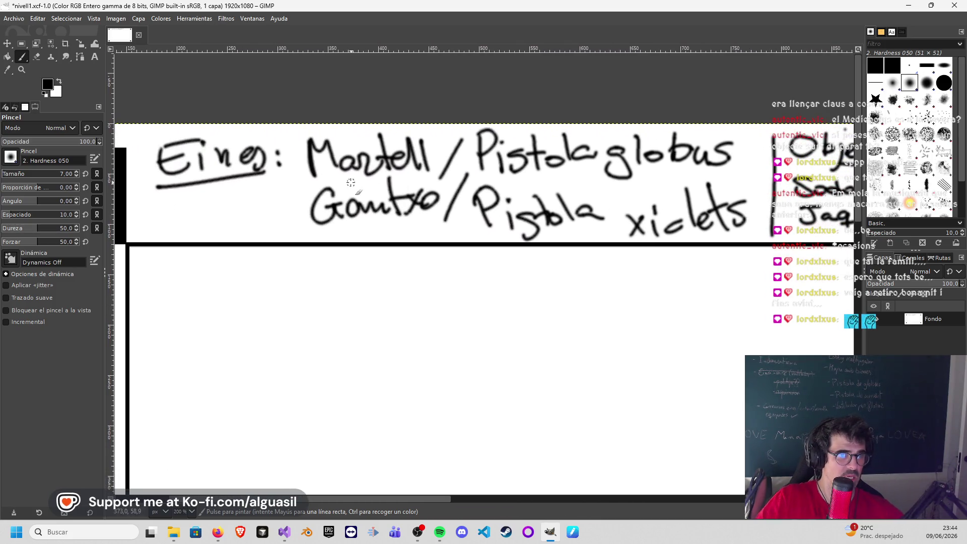
pyautogui.moveTo(278, 195)
pyautogui.mouseDown()
pyautogui.moveTo(291, 207)
pyautogui.moveTo(276, 220)
pyautogui.mouseUp()
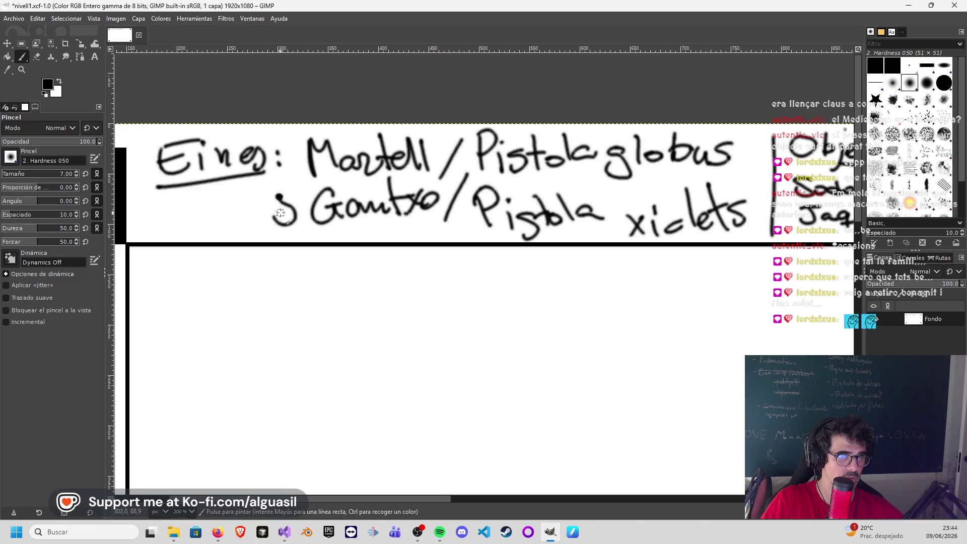
pyautogui.hotkey('ctrl', 'z')
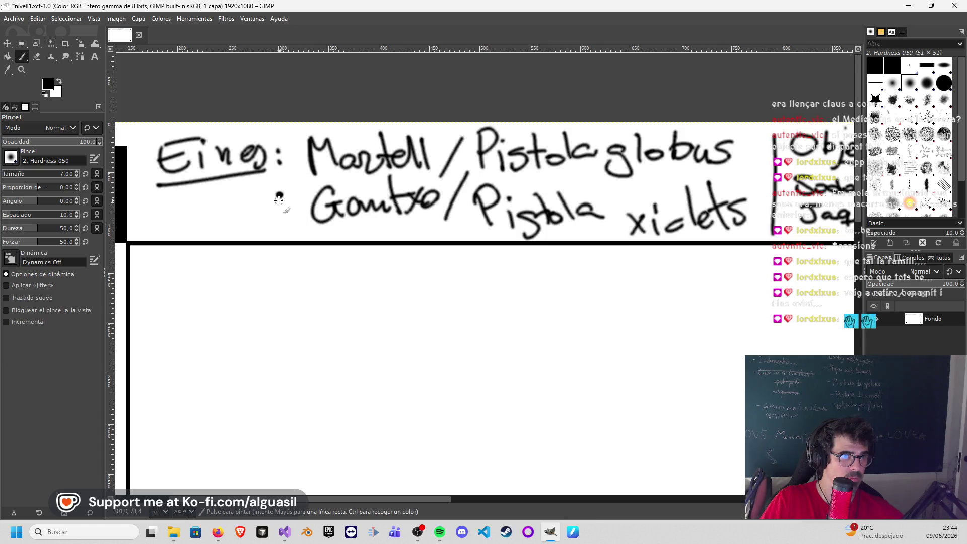
pyautogui.moveTo(293, 223); pyautogui.dragTo(277, 221)
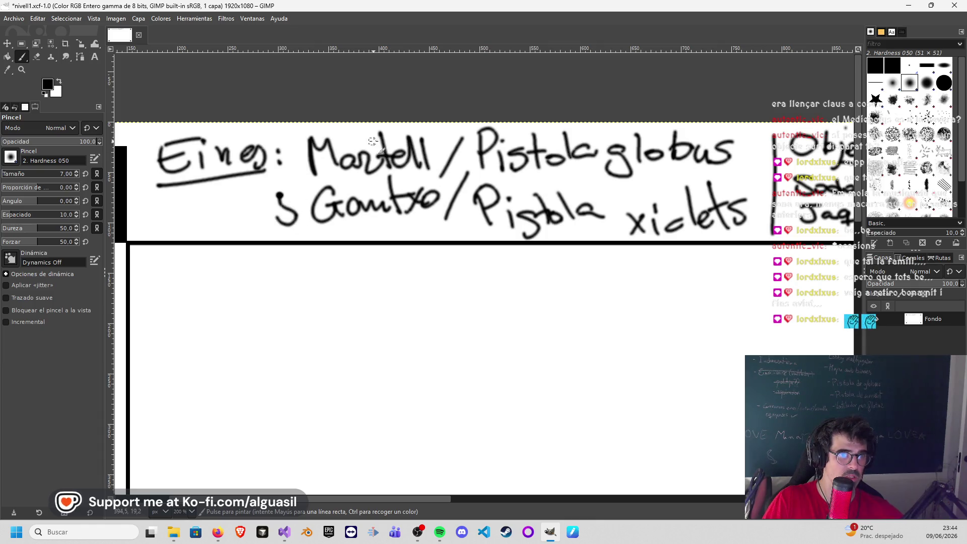
pyautogui.hscroll(5, 529, 174)
pyautogui.scroll(2, 497, 178)
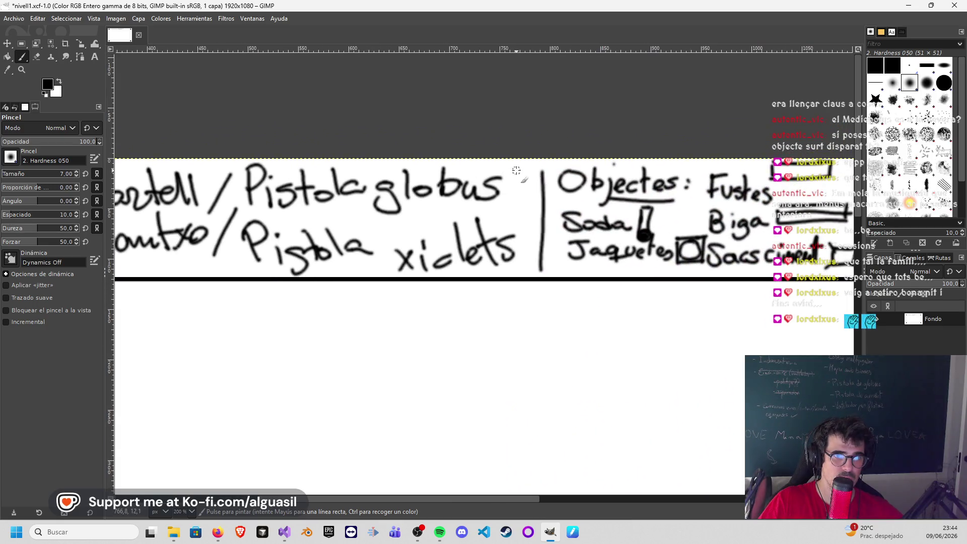
# Step: Paint a question mark after the Pistola globus entry in the legend
pyautogui.moveTo(510, 172); pyautogui.dragTo(517, 195)
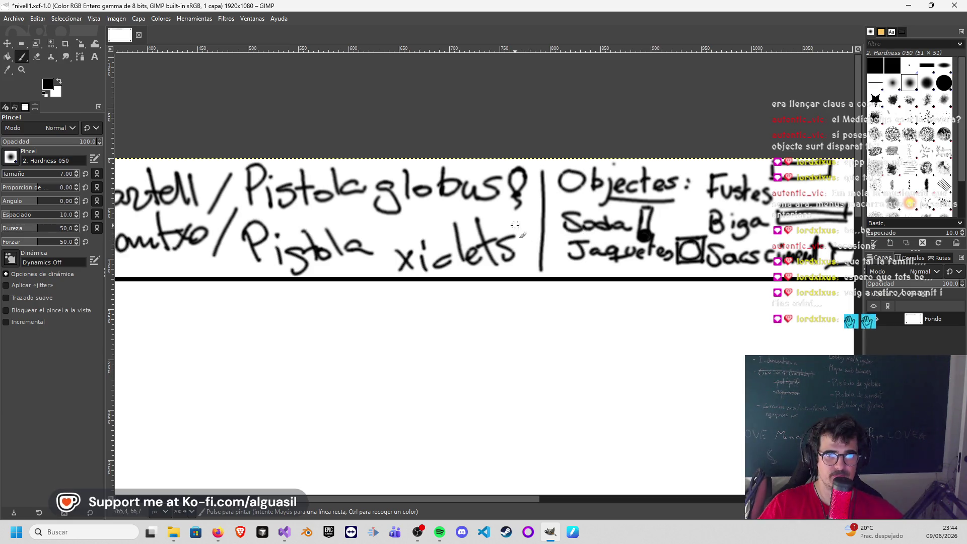
pyautogui.hscroll(5, 517, 225)
pyautogui.hscroll(3, 504, 220)
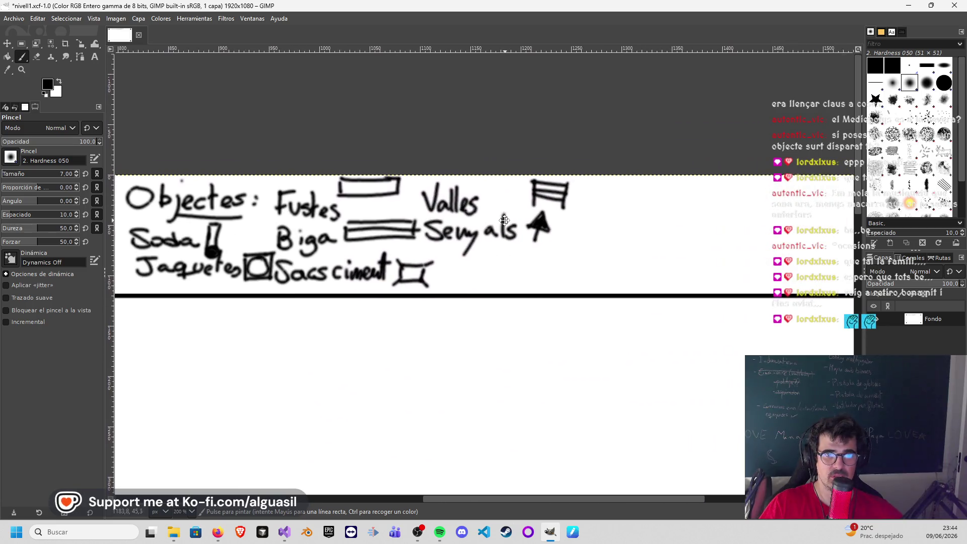
pyautogui.hscroll(-1, 504, 220)
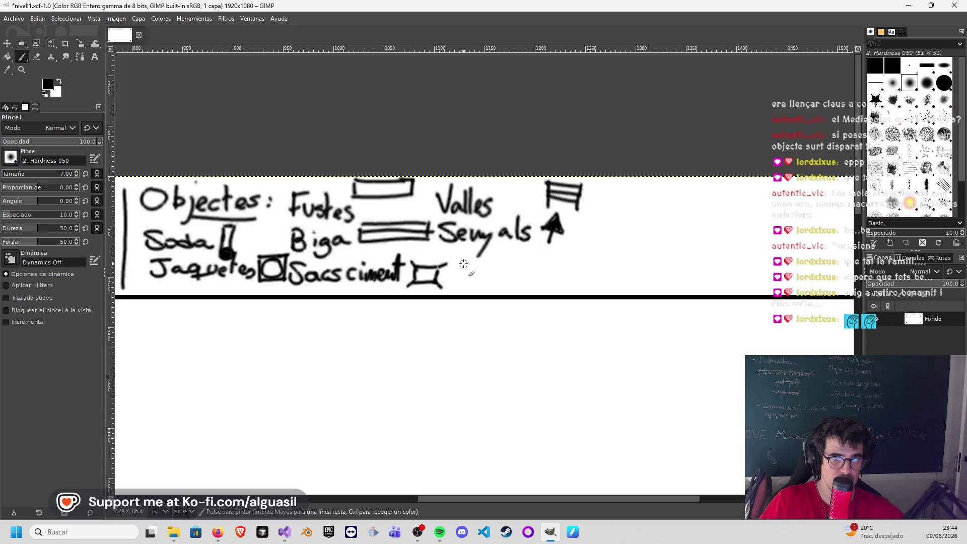
# Step: Handwrite the Tornavis label in the objects legend
pyautogui.moveTo(474, 275); pyautogui.dragTo(595, 268)
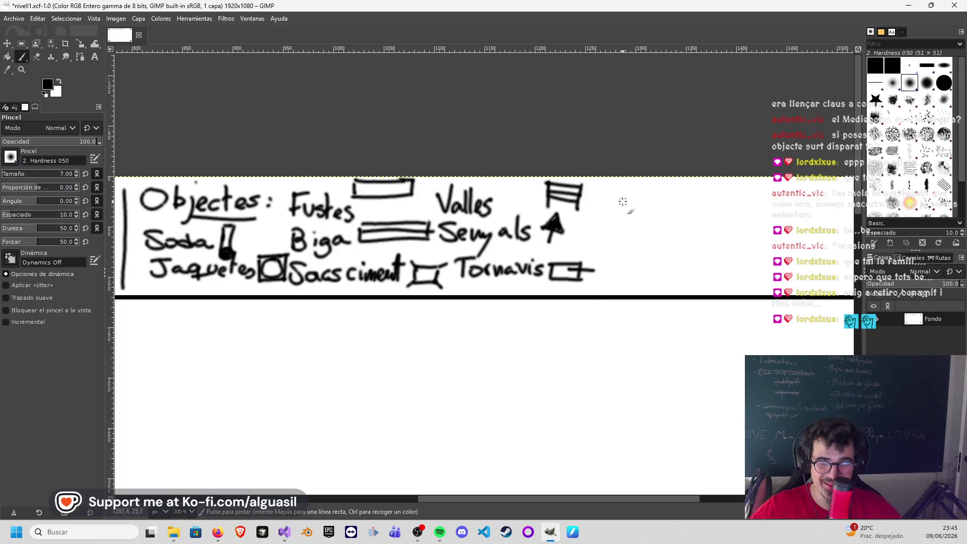
# Step: Handwrite 'Galline teledirigides' to the right of Valles, undoing one misdrawn letter
pyautogui.moveTo(614, 192); pyautogui.dragTo(618, 211)
pyautogui.hotkey('ctrl', 'z')
pyautogui.hotkey('ctrl', 'z')
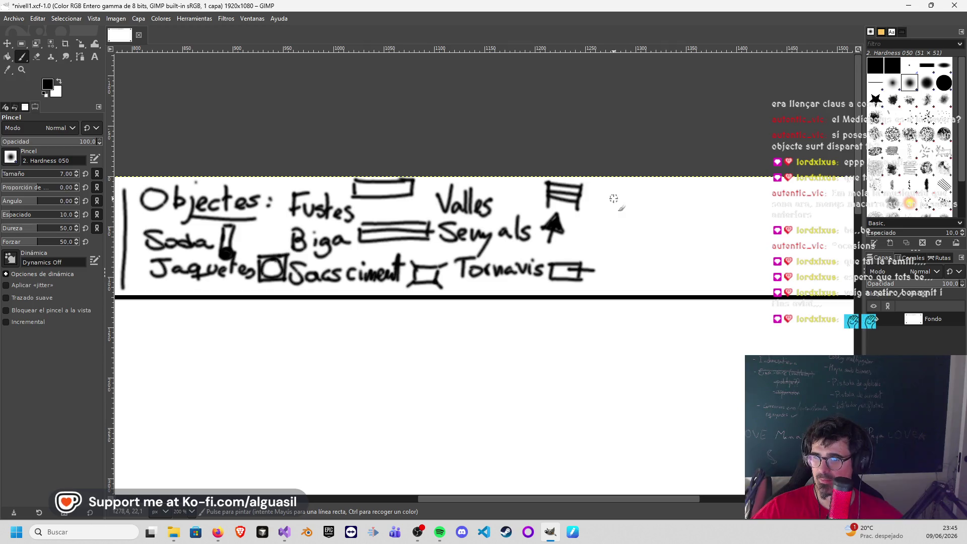
pyautogui.moveTo(622, 195); pyautogui.dragTo(624, 208)
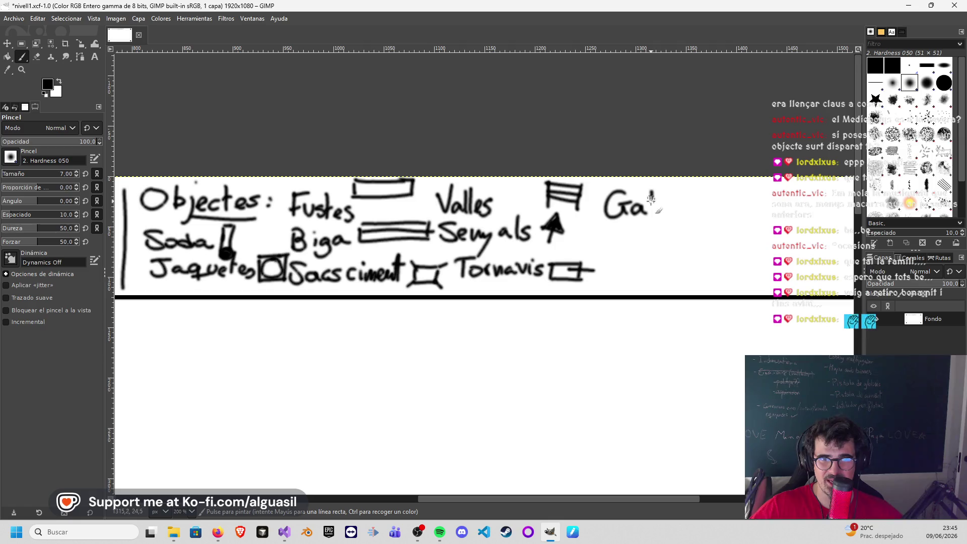
pyautogui.moveTo(667, 199); pyautogui.dragTo(687, 217)
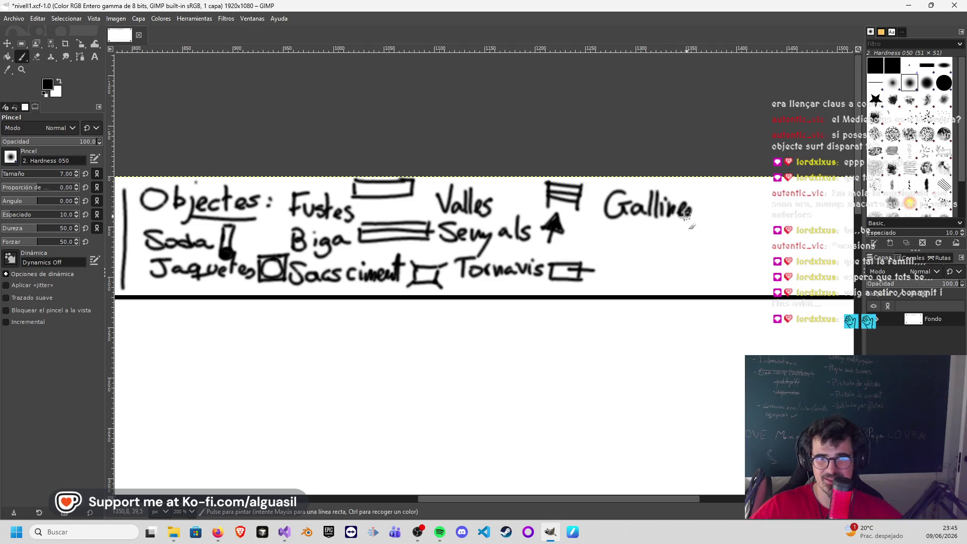
pyautogui.moveTo(711, 185)
pyautogui.mouseDown()
pyautogui.moveTo(708, 218)
pyautogui.moveTo(715, 201)
pyautogui.mouseUp()
pyautogui.moveTo(714, 210); pyautogui.dragTo(728, 217)
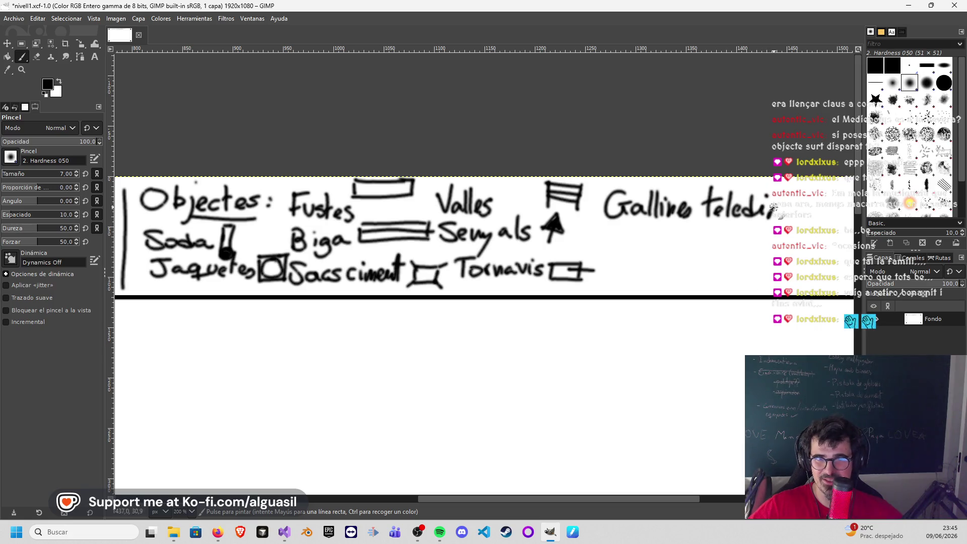
pyautogui.moveTo(785, 206); pyautogui.dragTo(790, 233)
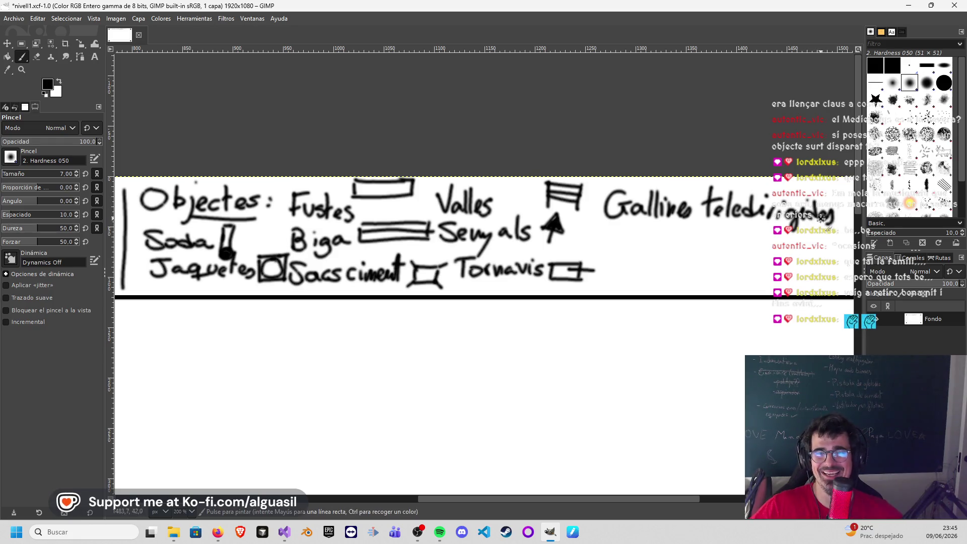
pyautogui.hscroll(5, 684, 213)
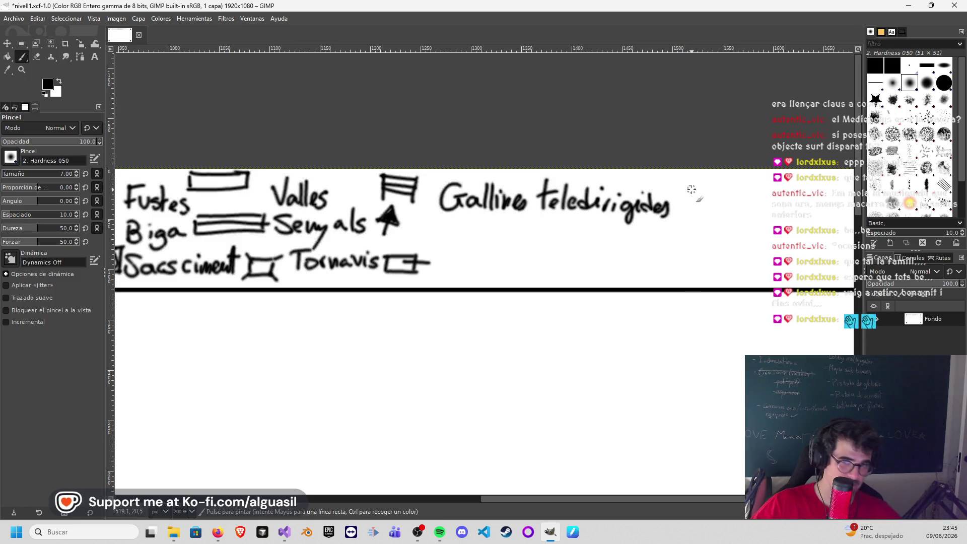
# Step: Sketch the icon after teledirigides and zoom out to view the whole map
pyautogui.moveTo(692, 198); pyautogui.dragTo(703, 177)
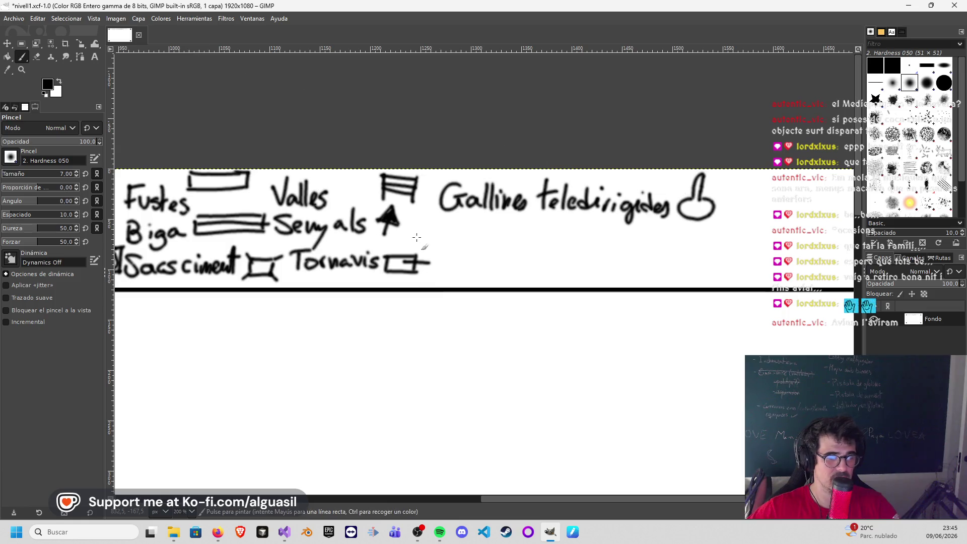
pyautogui.press('m')
pyautogui.scroll(-4, 406, 327)
pyautogui.scroll(3, 406, 326)
# Step: Save the template as BaseNivells.xcf, replacing the existing file
pyautogui.moveTo(492, 255)
pyautogui.mouseDown()
pyautogui.moveTo(665, 157)
pyautogui.moveTo(631, 109)
pyautogui.mouseUp()
pyautogui.click(13, 18)
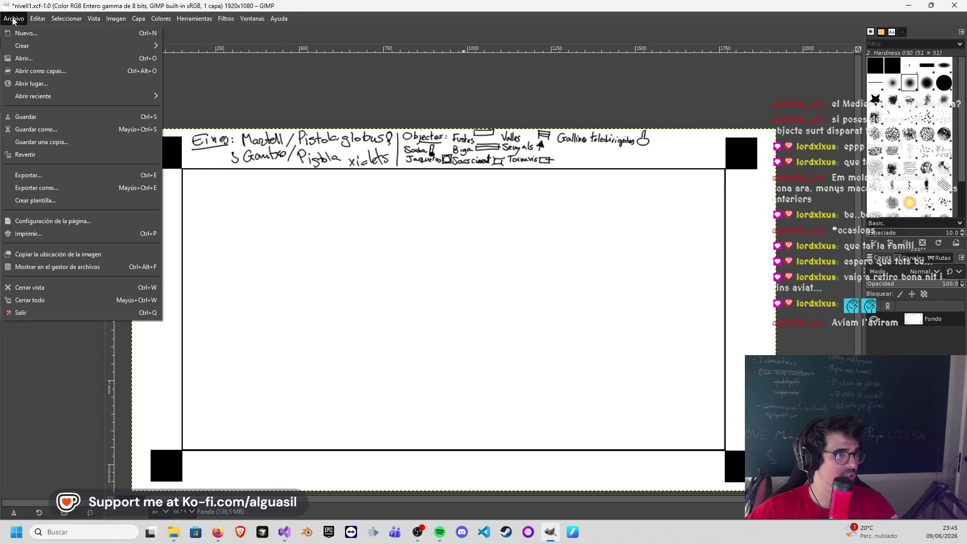
pyautogui.click(50, 127)
pyautogui.click(128, 86)
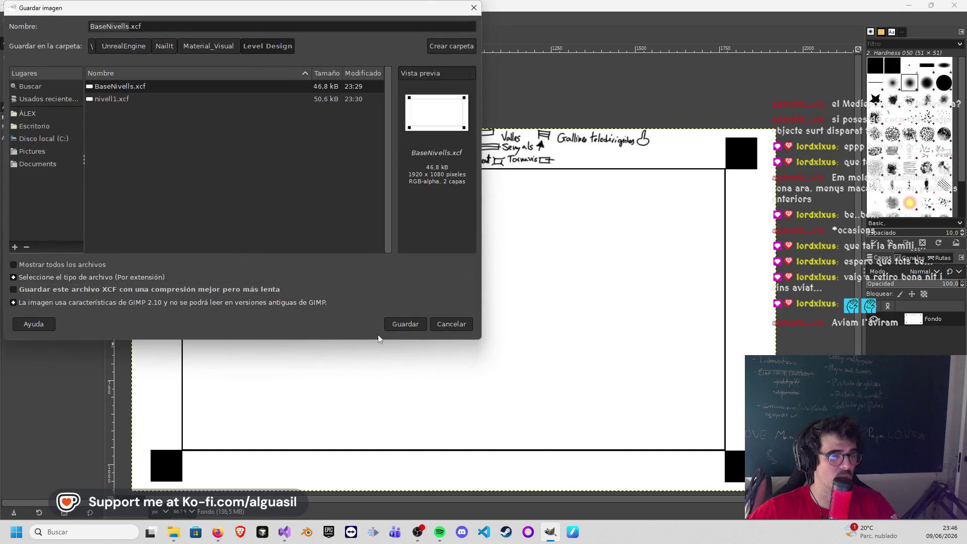
pyautogui.click(398, 327)
pyautogui.click(273, 216)
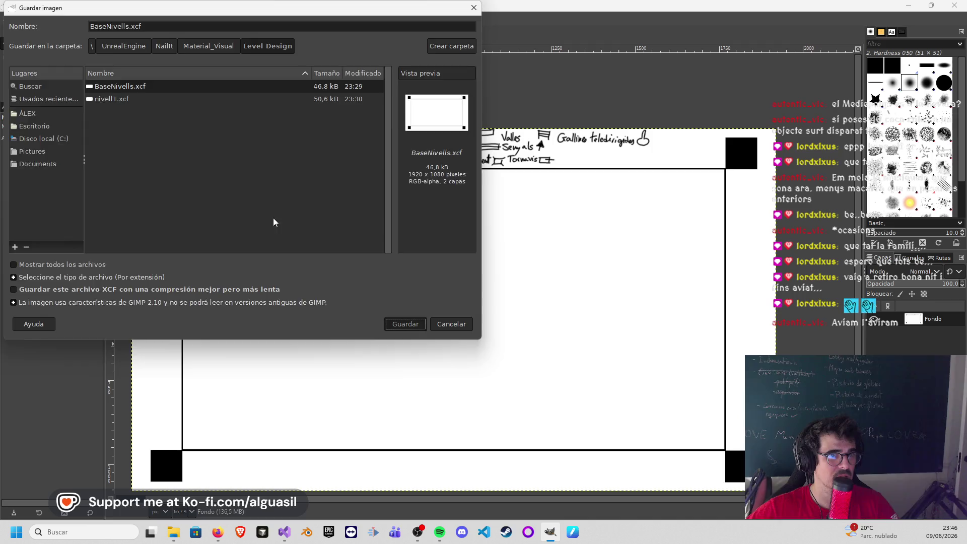
# Step: Save the template again as nivell1.xcf, replacing the existing file
pyautogui.click(31, 20)
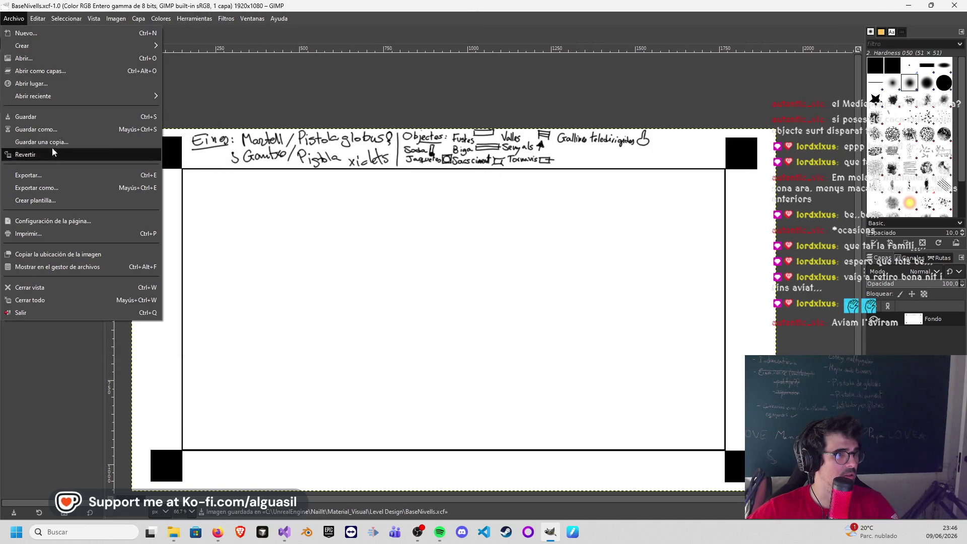
pyautogui.click(46, 130)
pyautogui.click(114, 98)
pyautogui.click(404, 324)
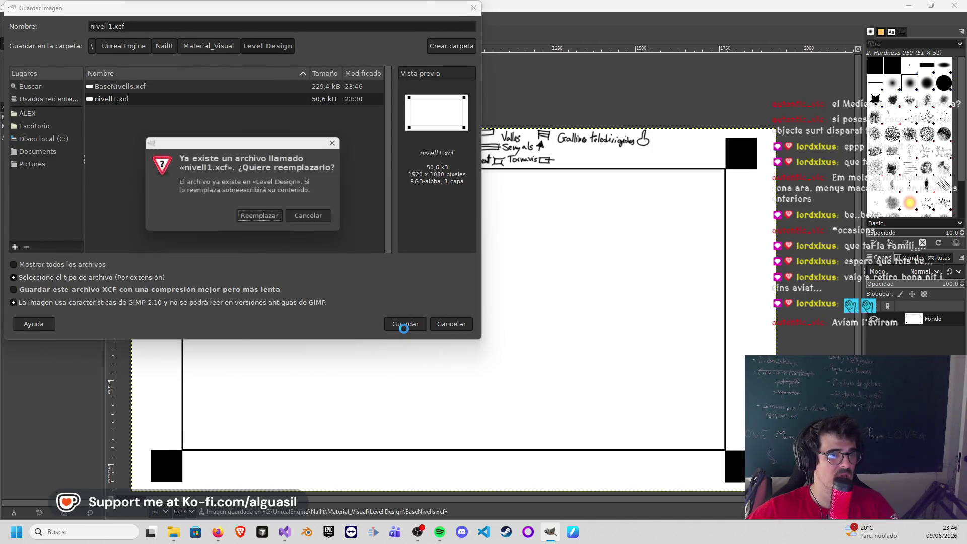
pyautogui.click(250, 216)
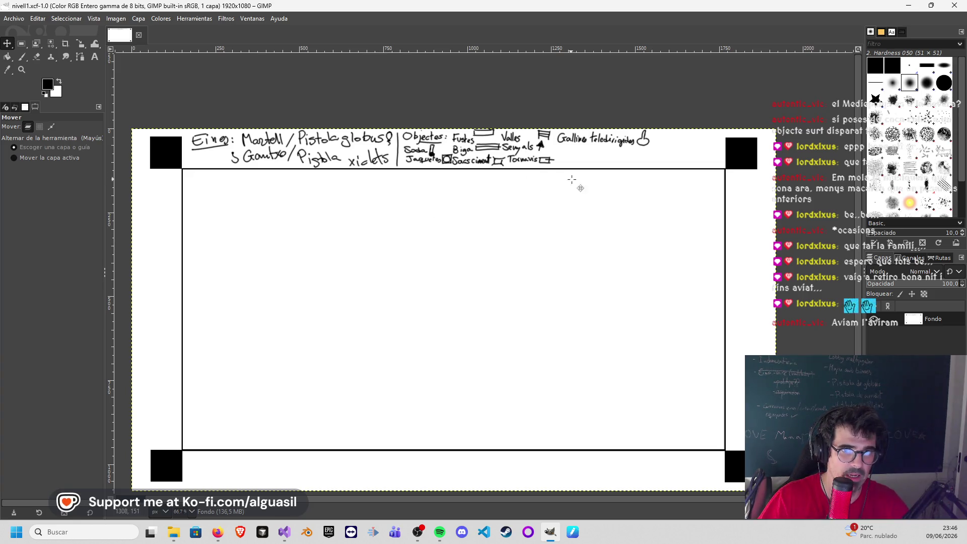
# Step: Undo an accidental layer shift and try a vertical wall stroke below the header, undoing it
pyautogui.moveTo(561, 175); pyautogui.dragTo(557, 215)
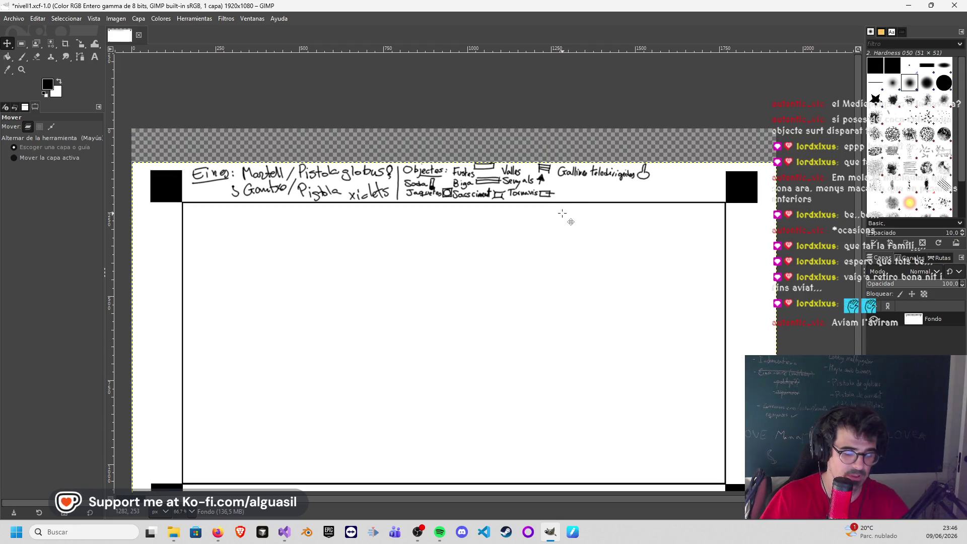
pyautogui.hotkey('ctrl', 'z')
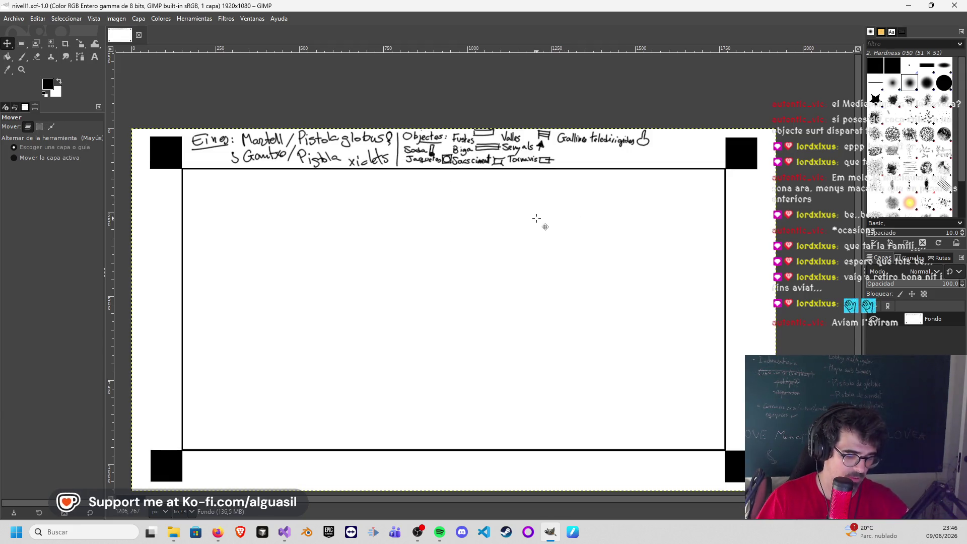
pyautogui.press('p')
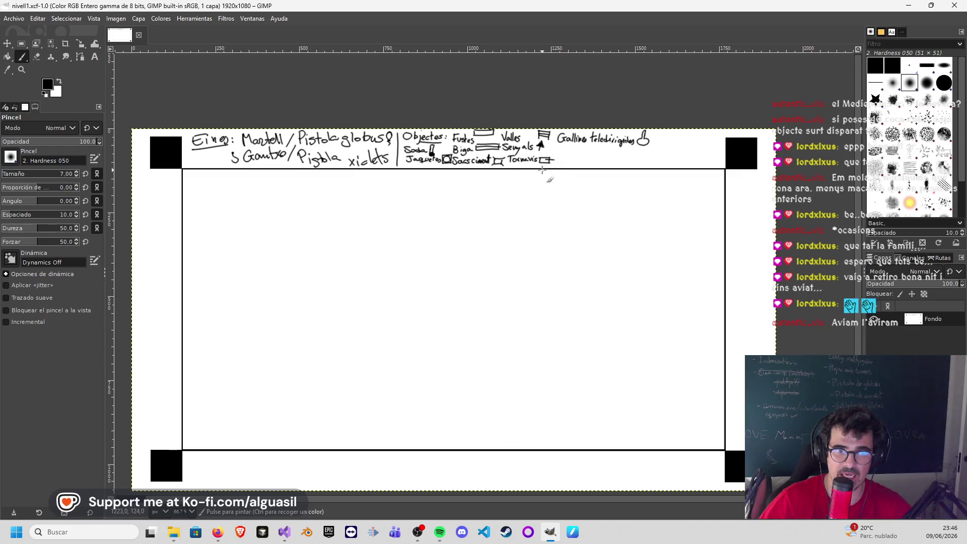
pyautogui.click(542, 171)
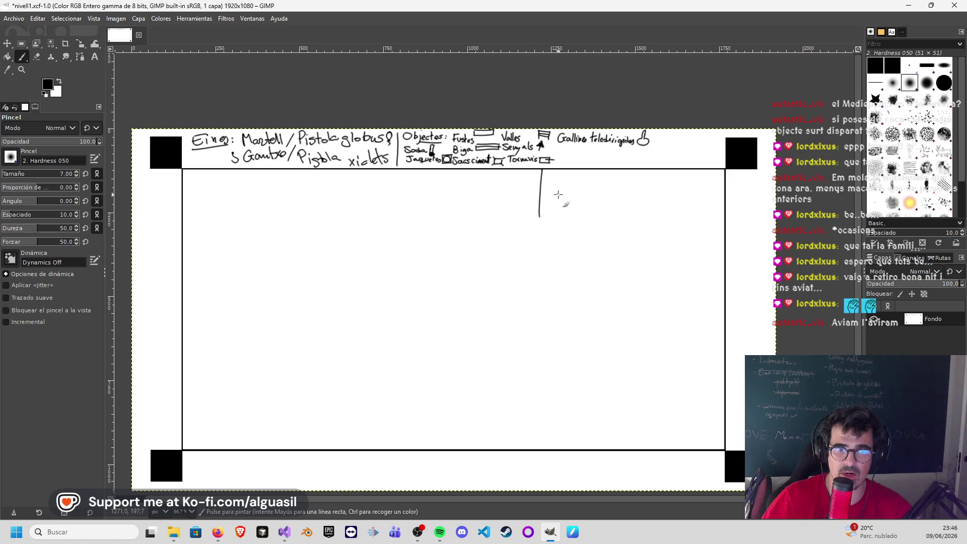
pyautogui.hotkey('ctrl', 'z')
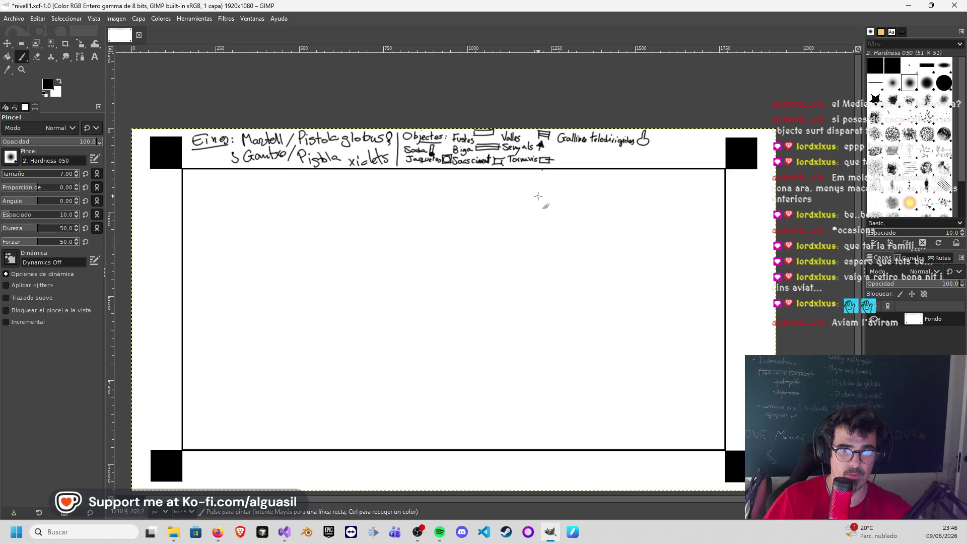
pyautogui.moveTo(539, 170); pyautogui.dragTo(540, 210)
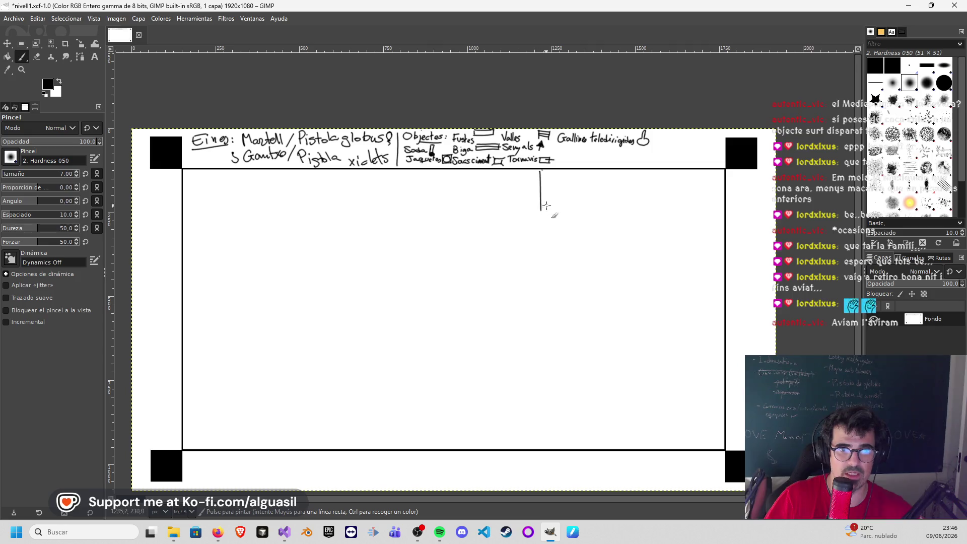
pyautogui.hotkey('ctrl', 'z')
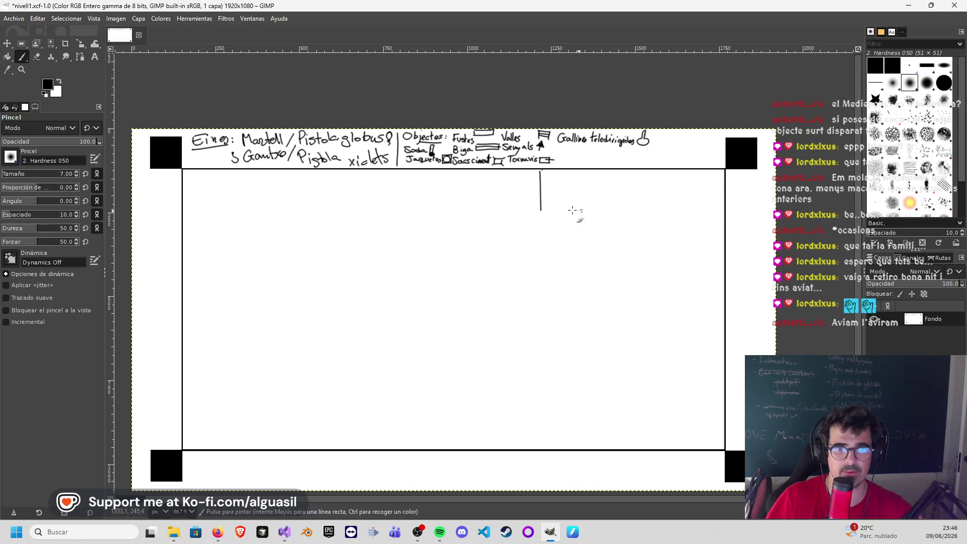
# Step: Try horizontal wall strokes and undo them, leaving the map blank for rectangular selections
pyautogui.moveTo(596, 209); pyautogui.dragTo(726, 209)
pyautogui.hotkey('ctrl', 'z')
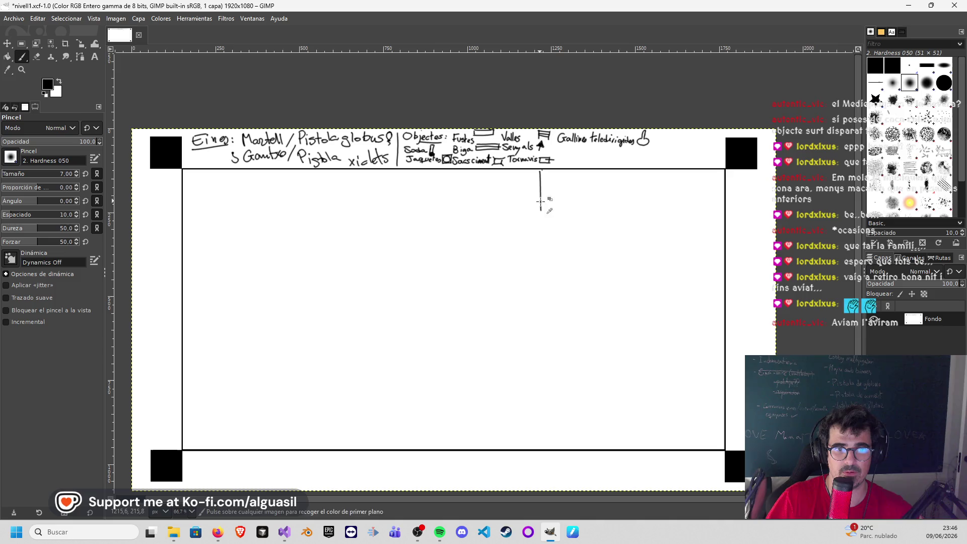
pyautogui.moveTo(549, 209); pyautogui.dragTo(711, 211)
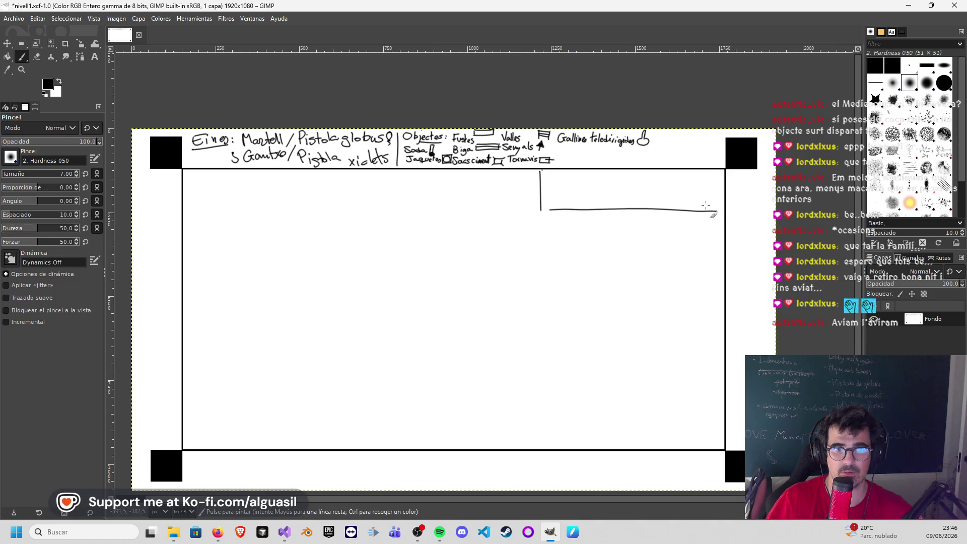
pyautogui.hotkey('ctrl', 'z')
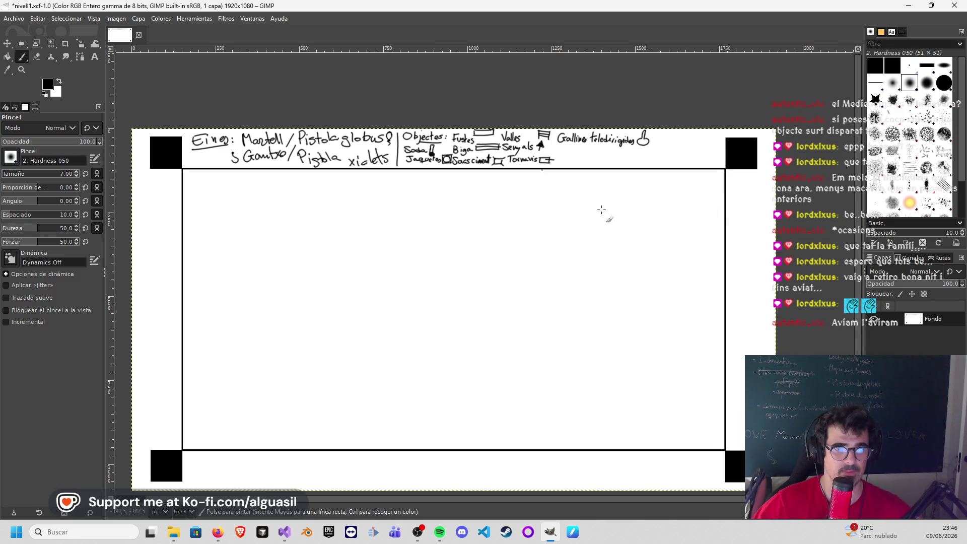
pyautogui.click(22, 44)
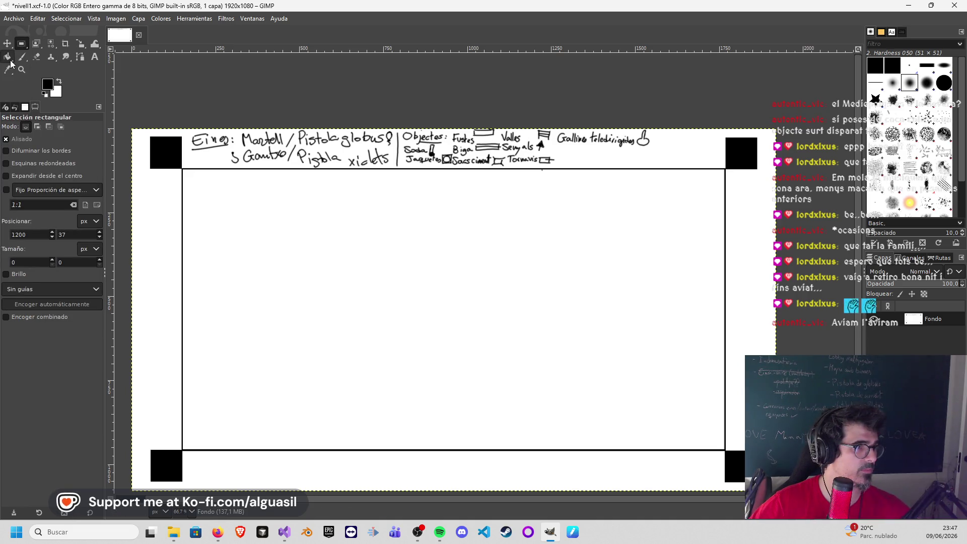
# Step: Undo an accidental layer move and select a rectangular room area at the map's top right
pyautogui.click(8, 44)
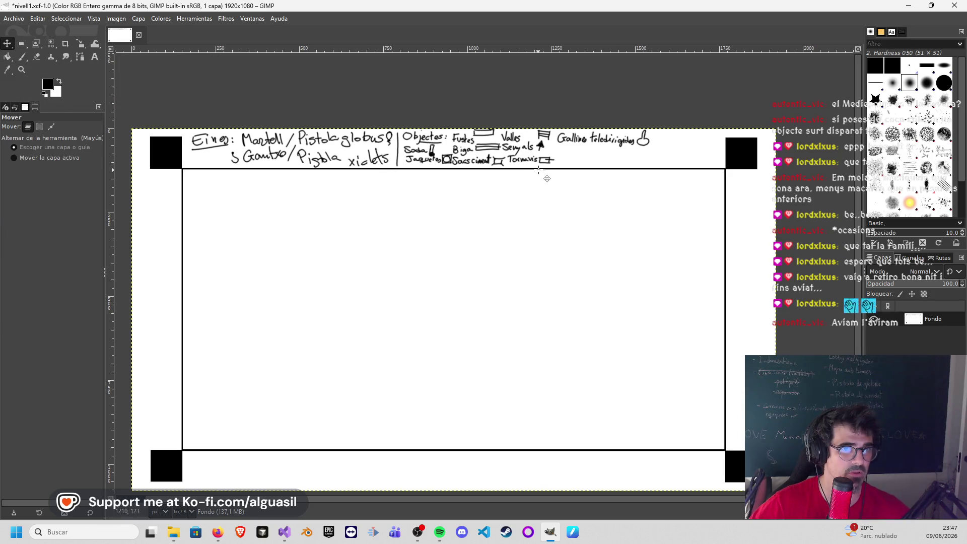
pyautogui.moveTo(542, 171); pyautogui.dragTo(581, 198)
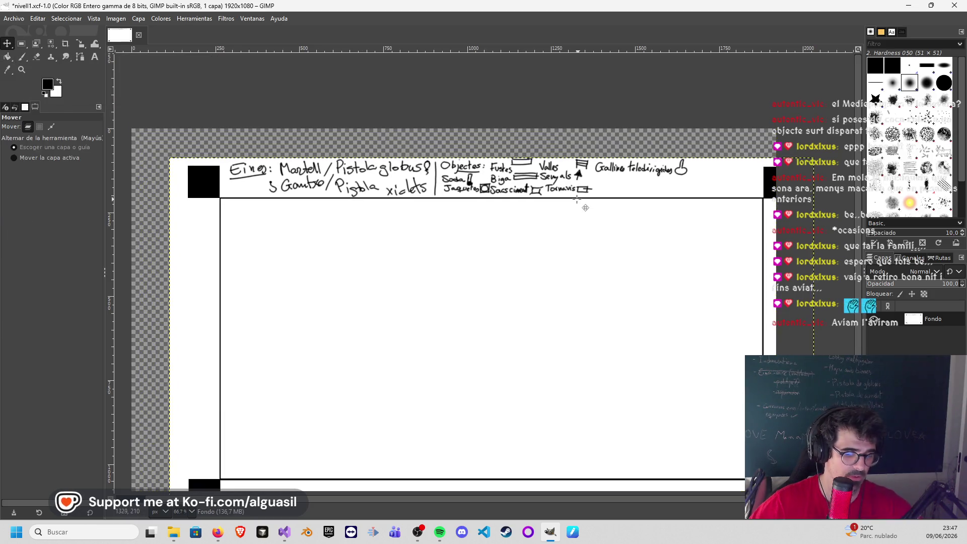
pyautogui.hotkey('ctrl', 'z')
pyautogui.click(22, 43)
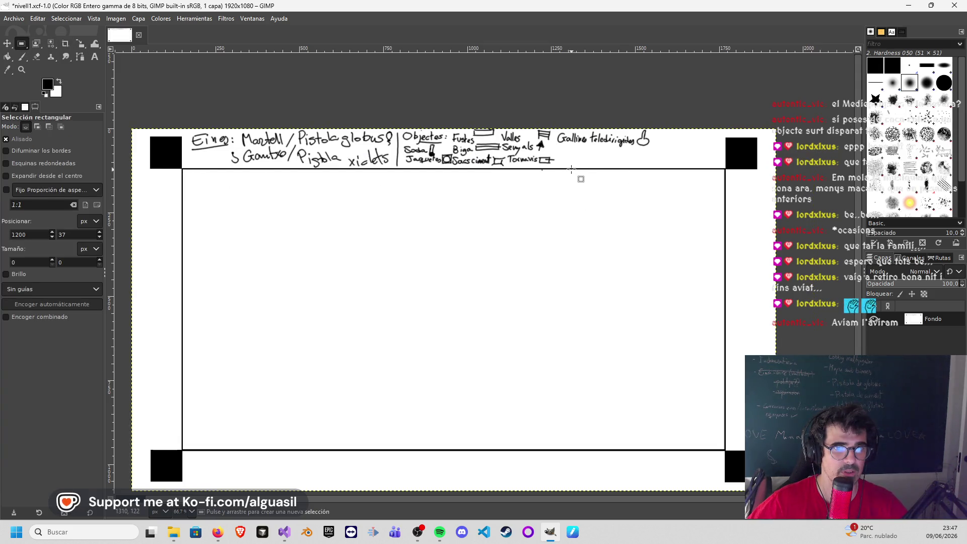
pyautogui.moveTo(571, 169); pyautogui.dragTo(726, 210)
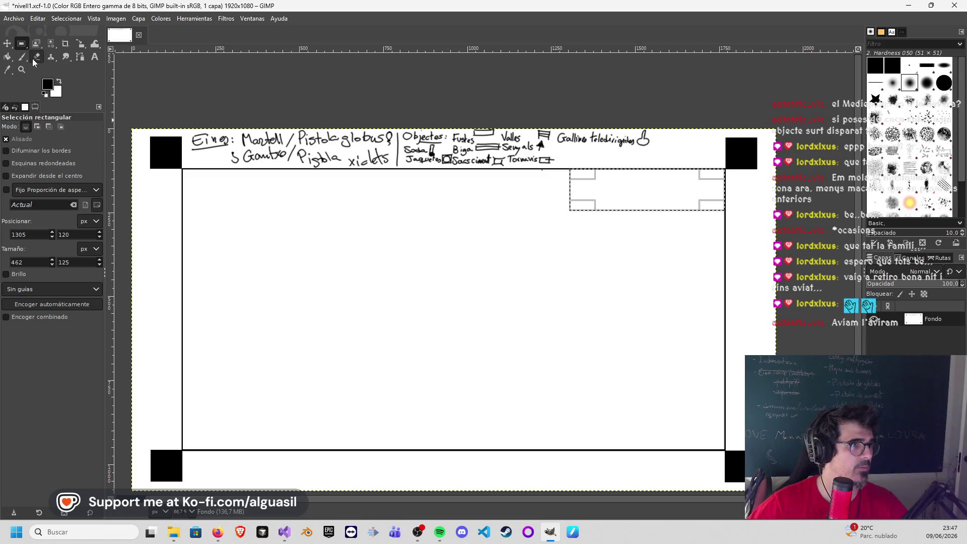
pyautogui.rightClick(617, 198)
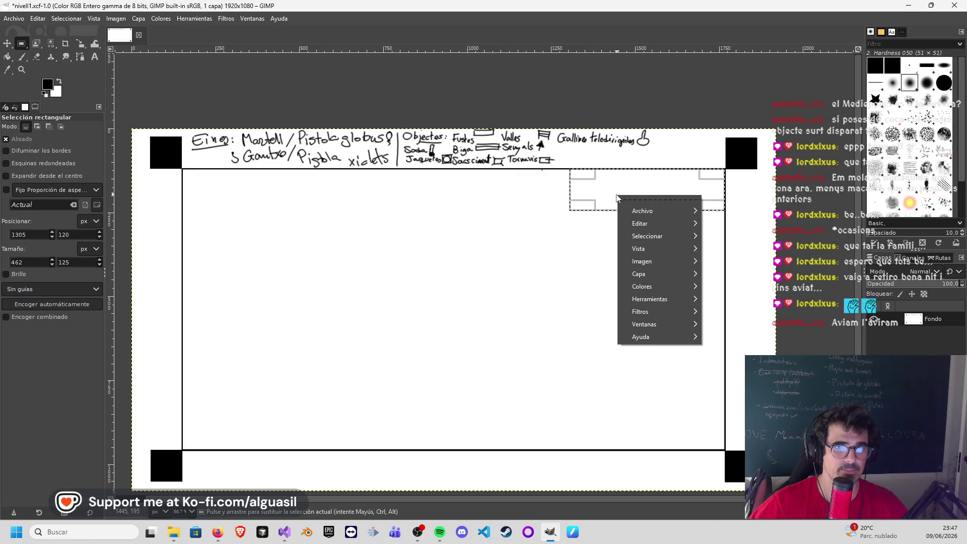
pyautogui.press('Escape')
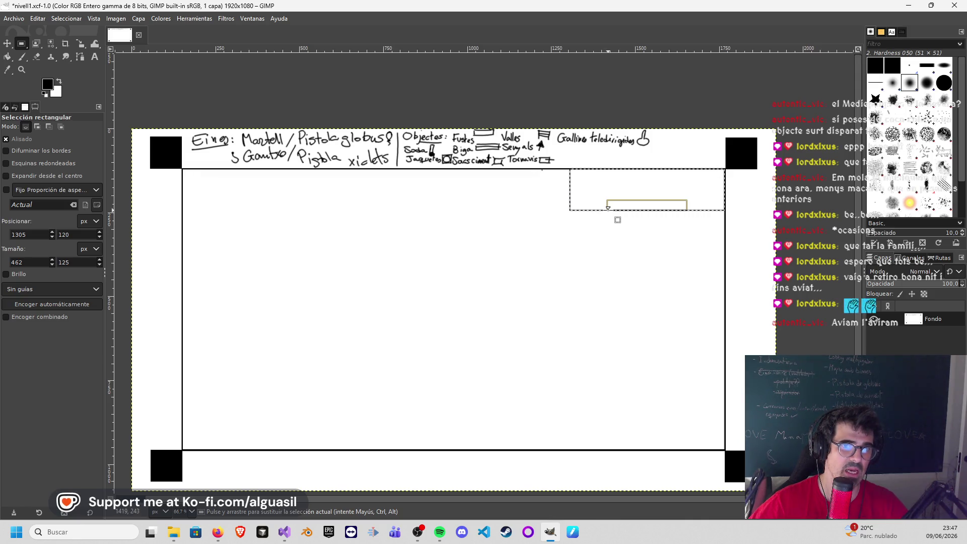
pyautogui.moveTo(605, 212); pyautogui.dragTo(606, 210)
pyautogui.rightClick(607, 211)
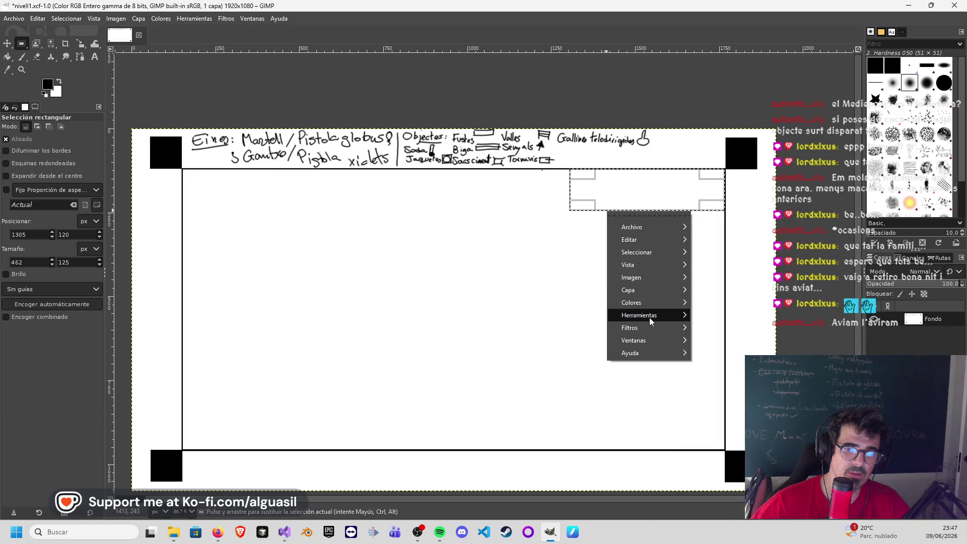
pyautogui.moveTo(631, 328)
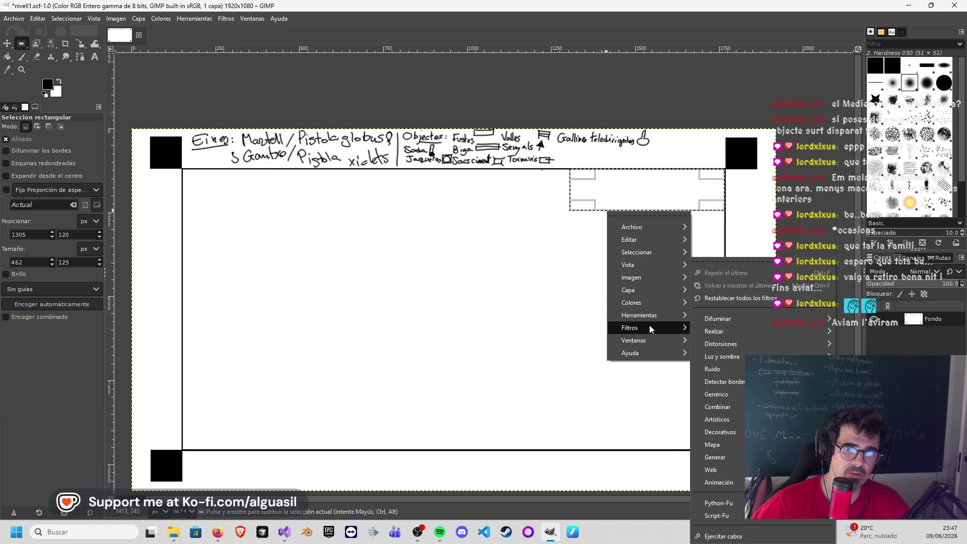
pyautogui.press('Escape')
pyautogui.press('Escape')
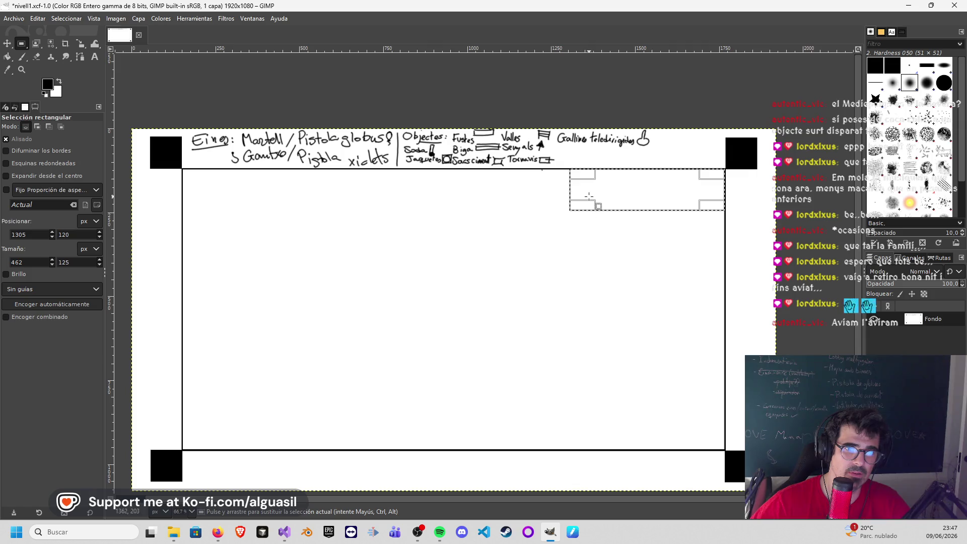
pyautogui.press('Return')
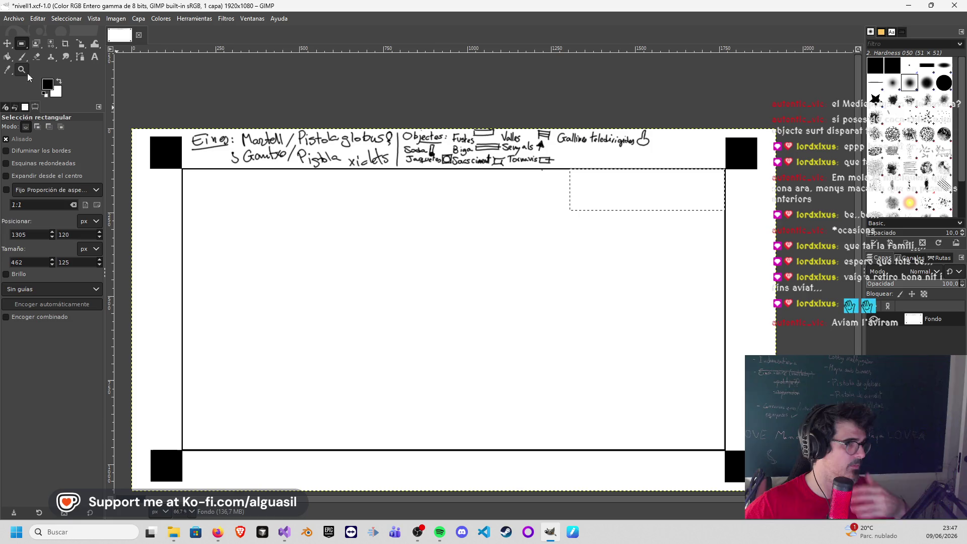
pyautogui.click(8, 58)
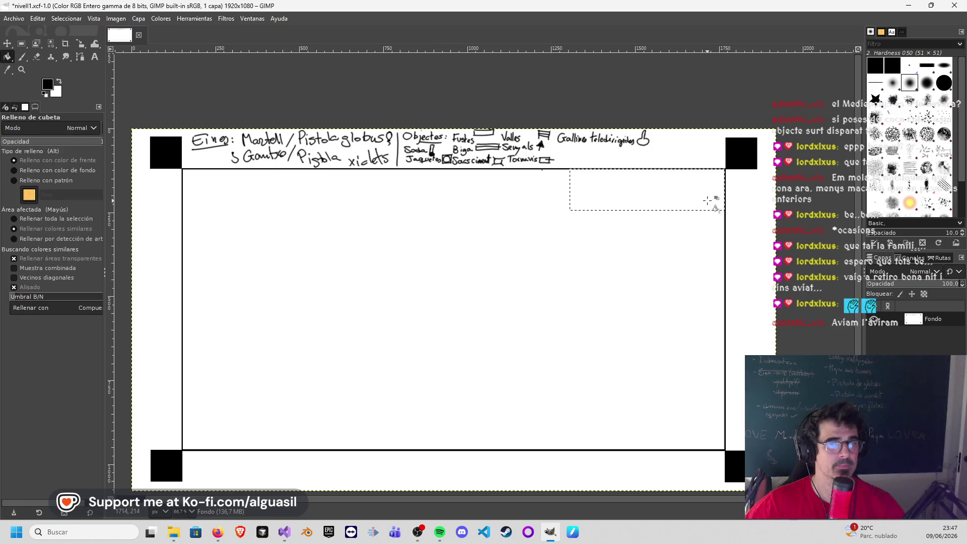
# Step: Fill the room selection black, then select a slightly smaller rectangle inside it
pyautogui.click(617, 193)
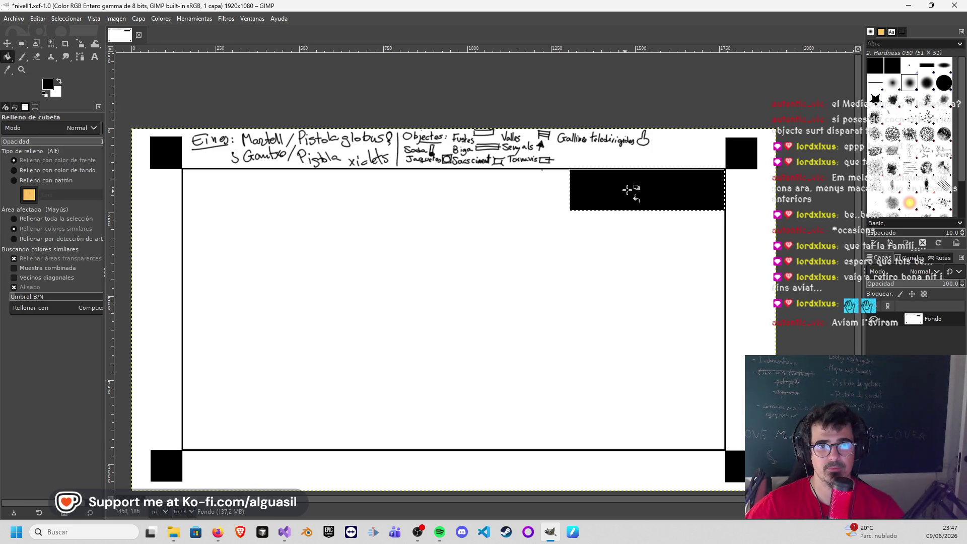
pyautogui.click(8, 44)
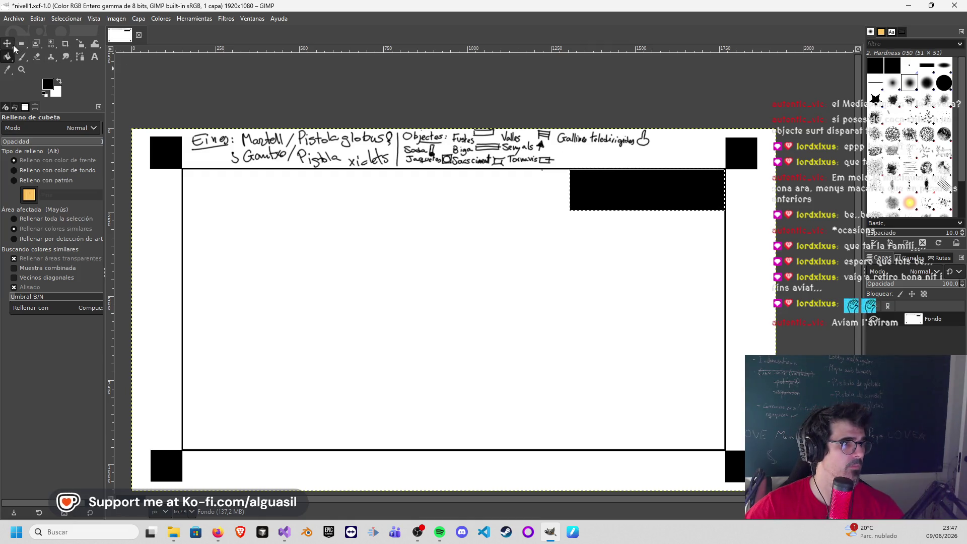
pyautogui.click(23, 43)
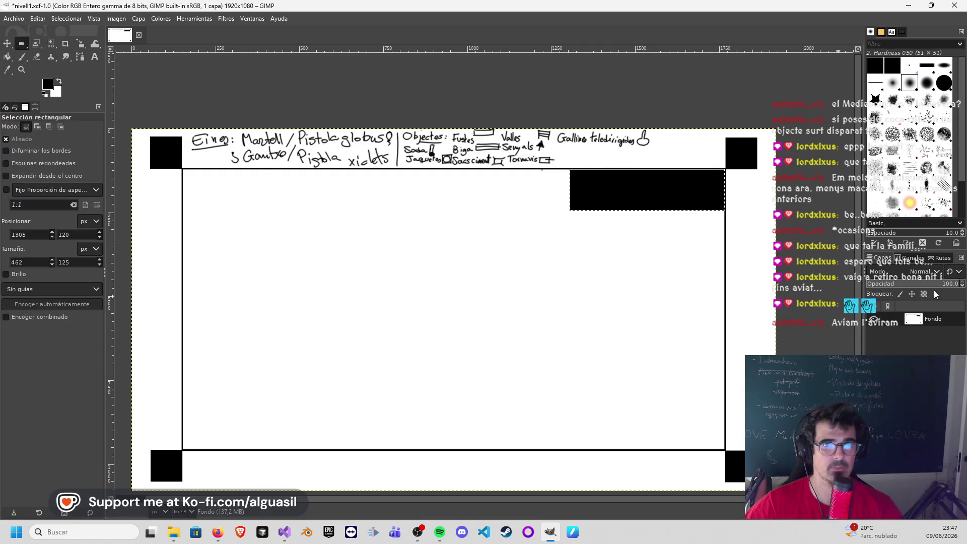
pyautogui.click(749, 236)
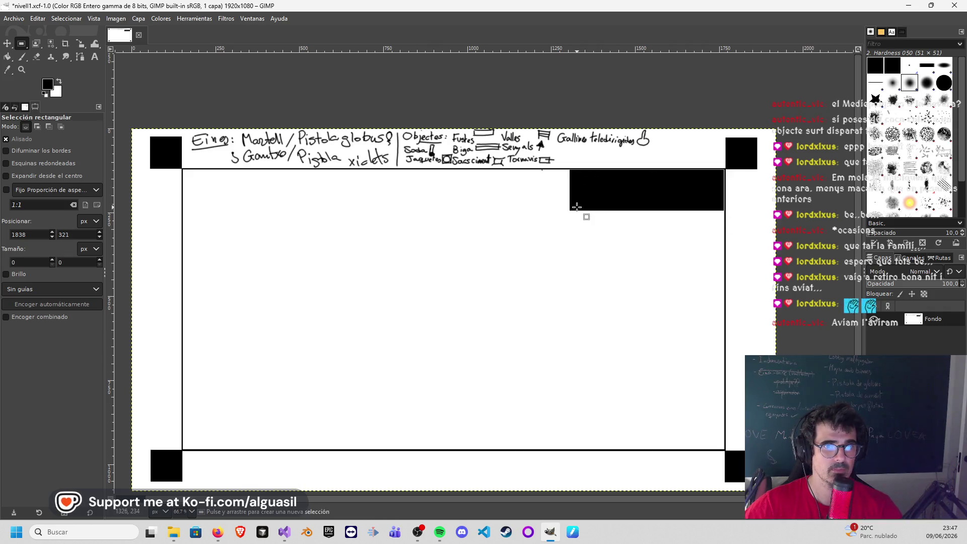
pyautogui.moveTo(574, 206); pyautogui.dragTo(723, 171)
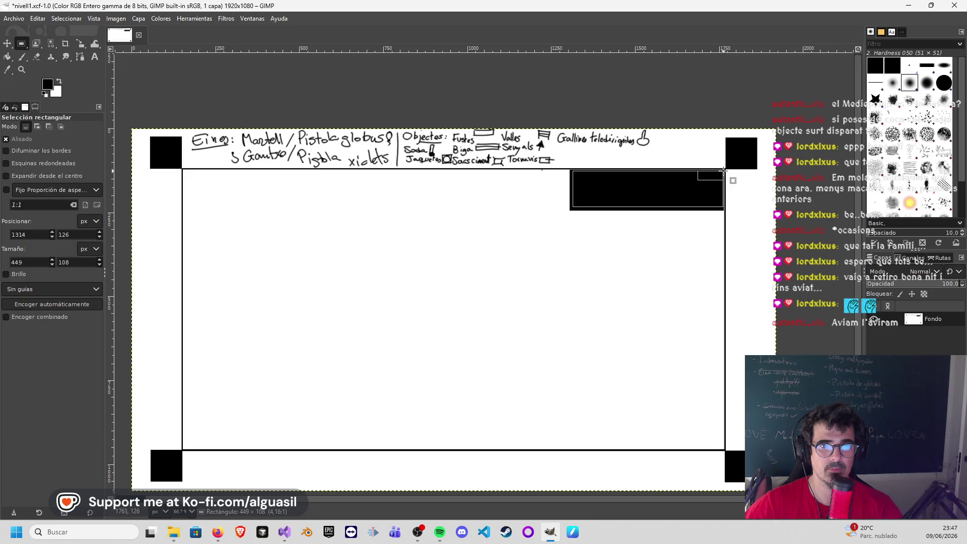
pyautogui.hotkey('ctrl', 'shift', 'j')
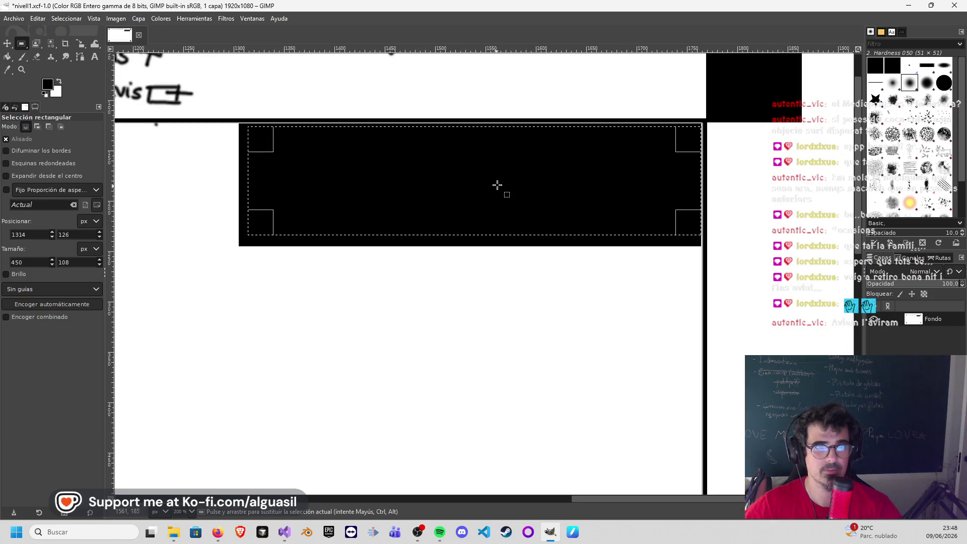
pyautogui.moveTo(257, 150); pyautogui.dragTo(252, 145)
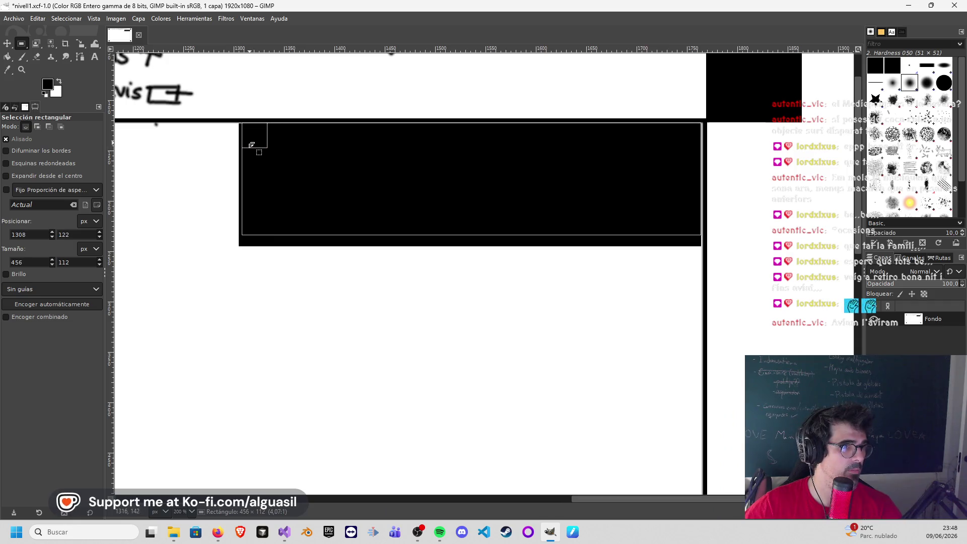
pyautogui.moveTo(258, 218); pyautogui.dragTo(258, 226)
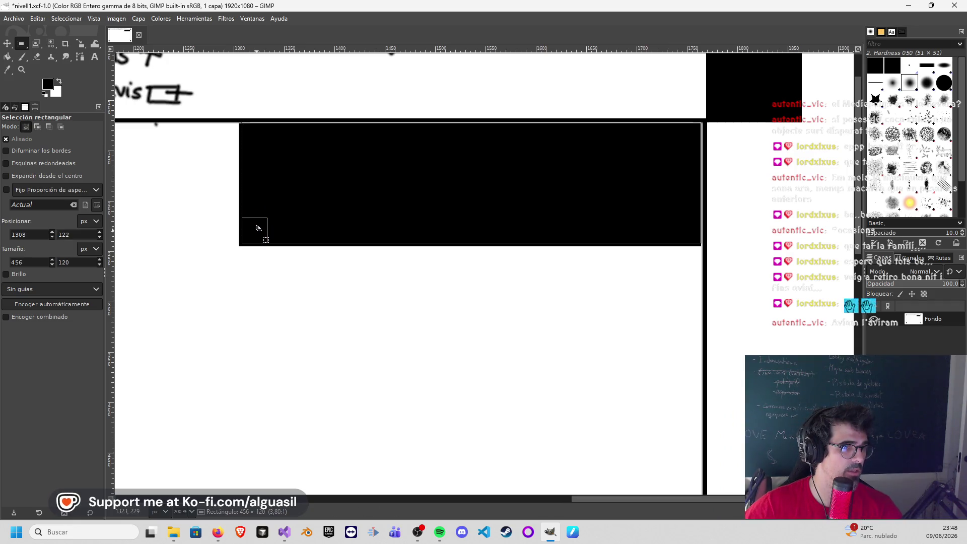
pyautogui.moveTo(687, 221); pyautogui.dragTo(687, 221)
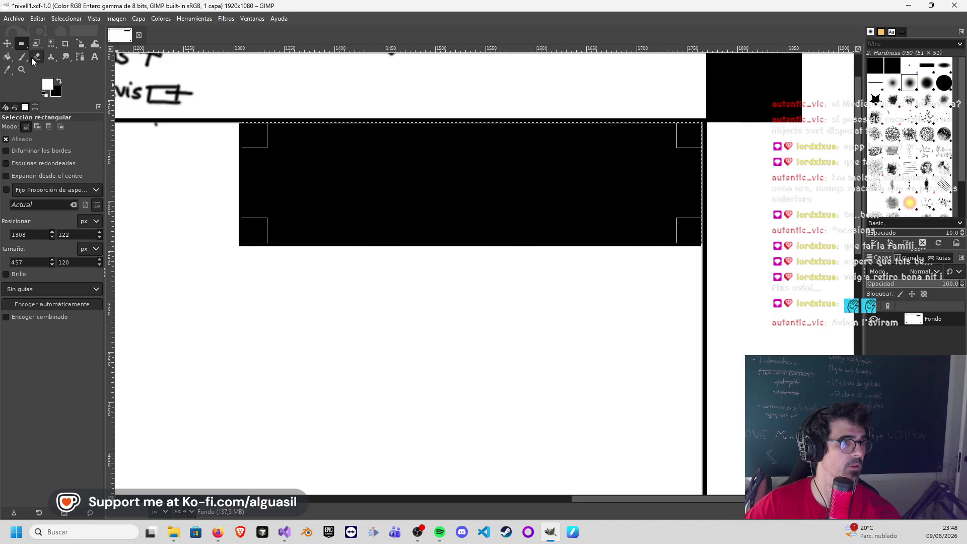
# Step: Fill the inner selection white to leave a thin black outline, then clear the selection
pyautogui.click(7, 57)
pyautogui.click(405, 159)
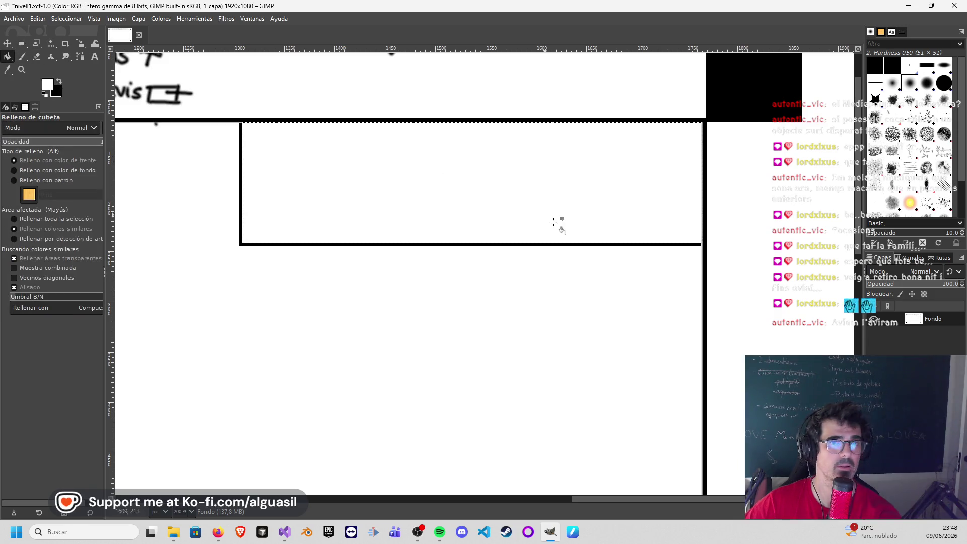
pyautogui.click(7, 44)
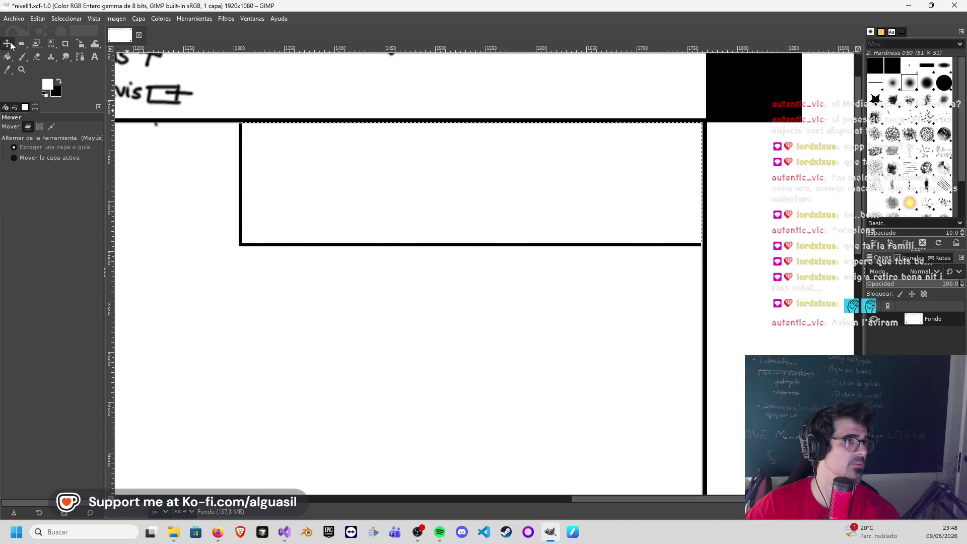
pyautogui.click(21, 43)
pyautogui.click(308, 274)
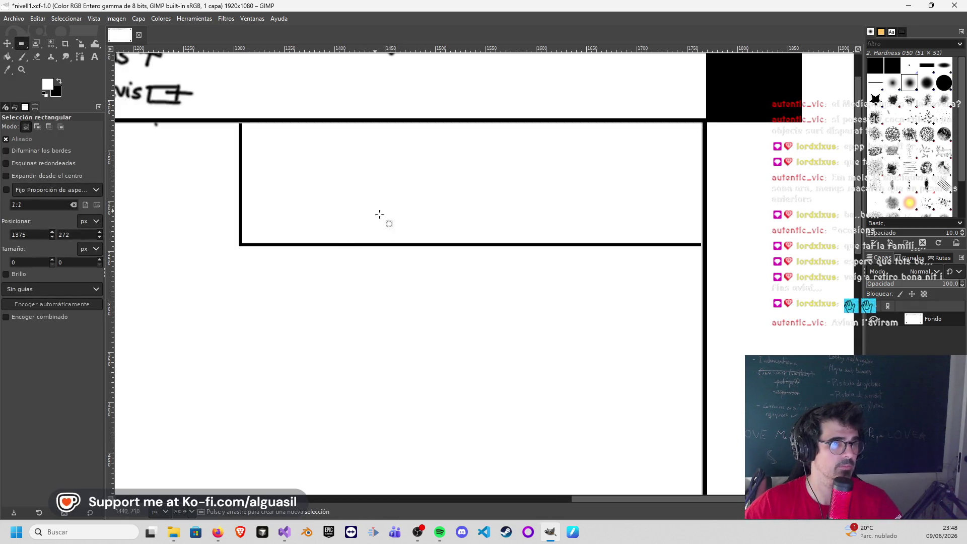
pyautogui.scroll(-2, 454, 387)
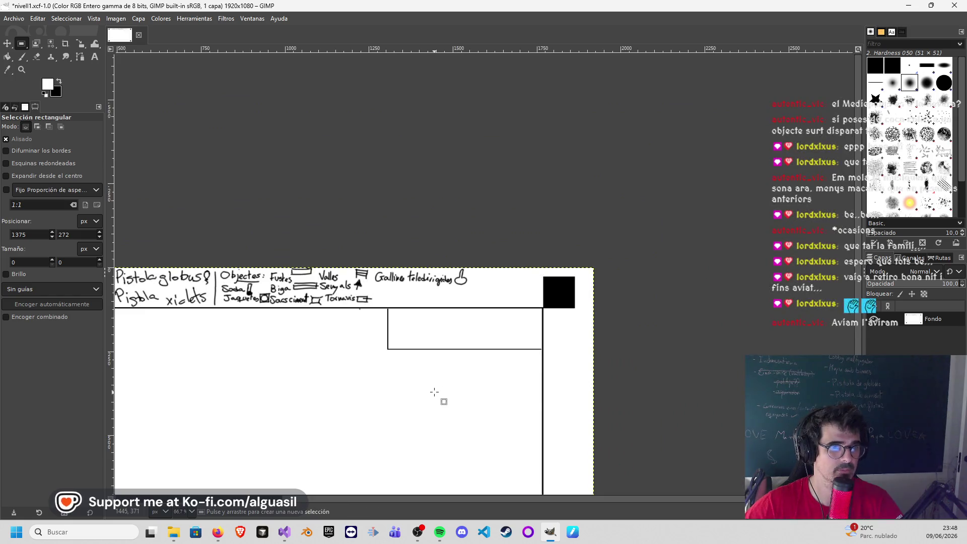
pyautogui.scroll(2, 633, 158)
pyautogui.scroll(-2, 616, 209)
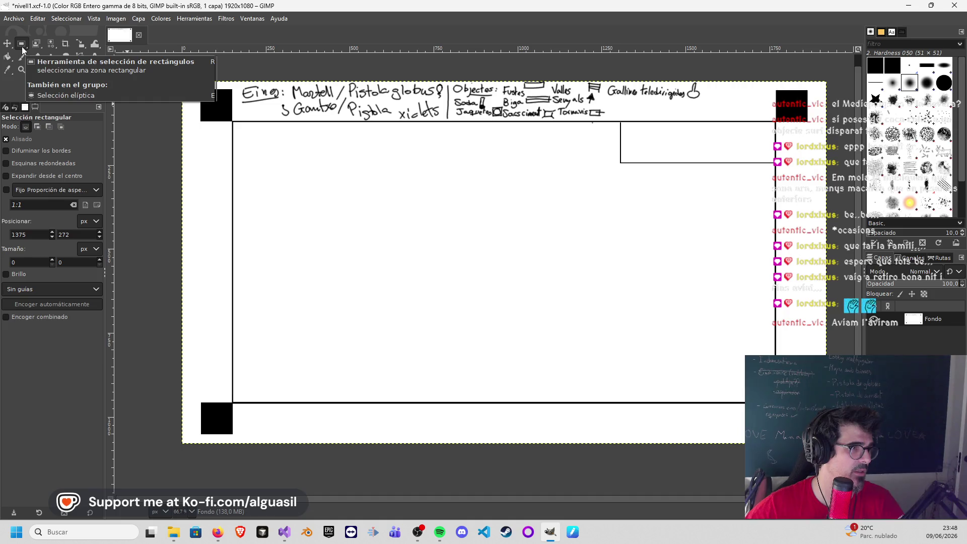
# Step: Select a thin horizontal strip from the left border for the room's top wall
pyautogui.click(256, 353)
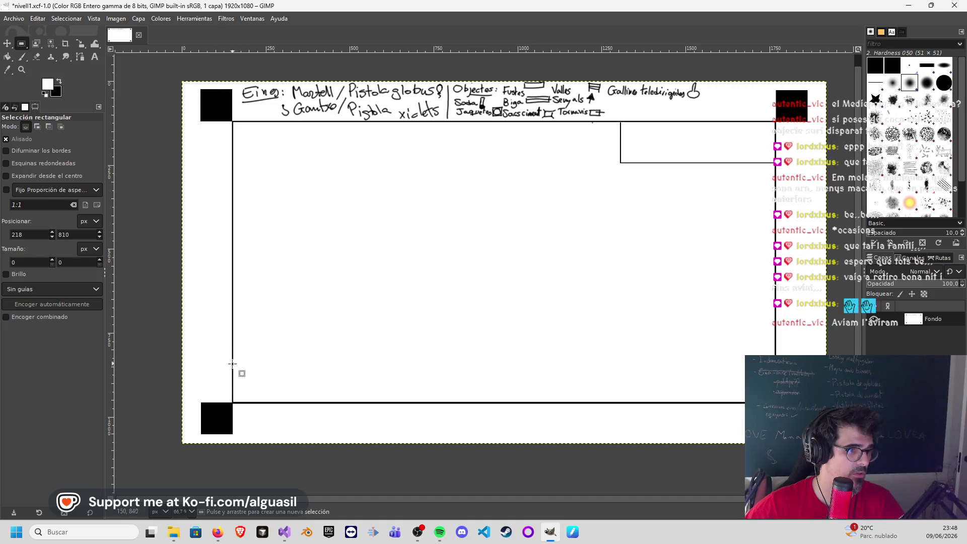
pyautogui.moveTo(232, 348); pyautogui.dragTo(412, 350)
pyautogui.press('1')
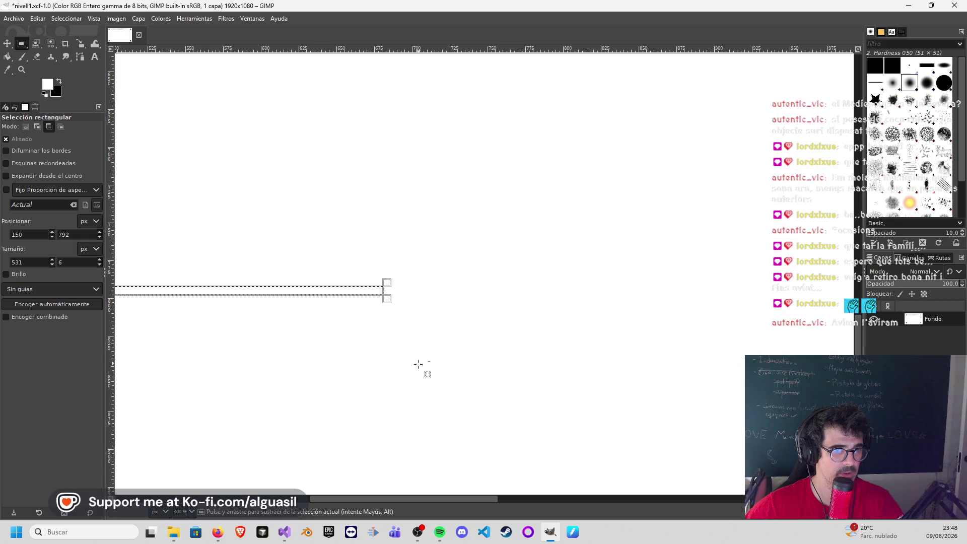
pyautogui.click(8, 58)
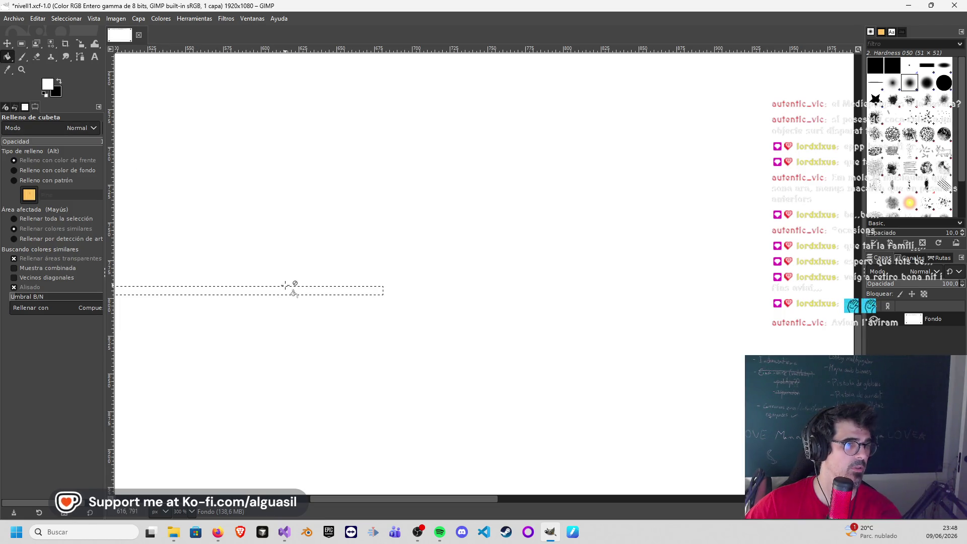
pyautogui.click(8, 44)
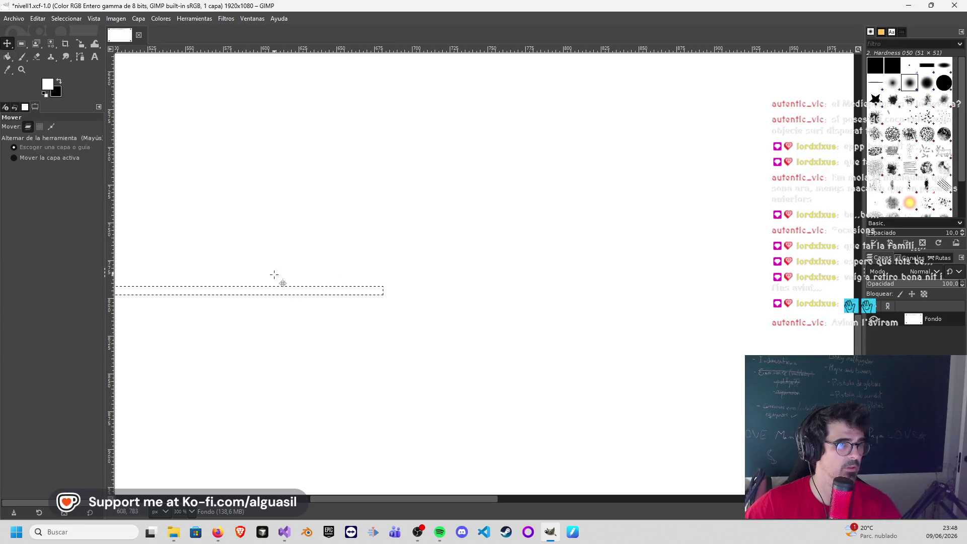
pyautogui.click(6, 58)
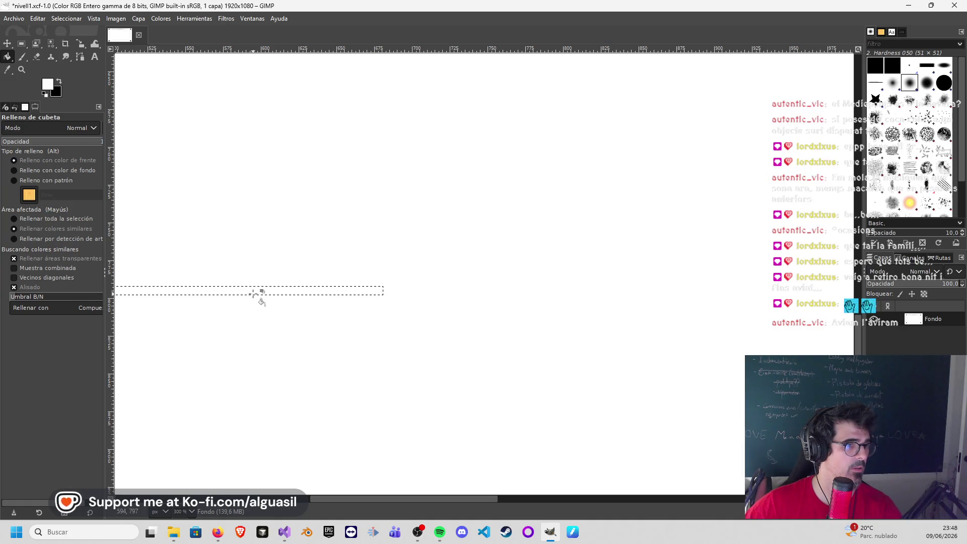
pyautogui.click(7, 44)
pyautogui.keyDown('ctrl'); pyautogui.scroll(-1, 239, 264); pyautogui.keyUp('ctrl')
pyautogui.keyDown('ctrl'); pyautogui.scroll(-1, 239, 261); pyautogui.keyUp('ctrl')
pyautogui.moveTo(238, 260); pyautogui.dragTo(401, 253)
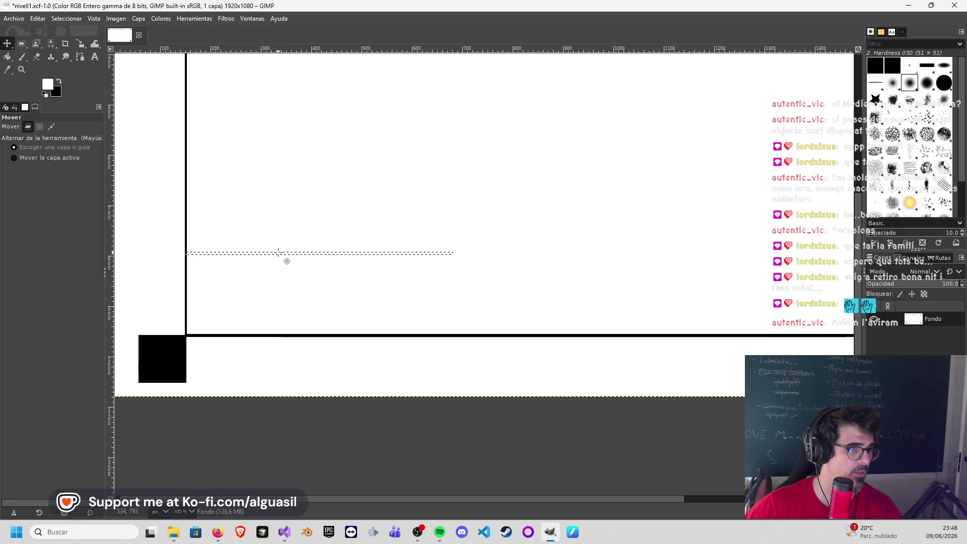
# Step: Cut the strip's pixels and fill it solid black as the top wall
pyautogui.hotkey('ctrl', 'x')
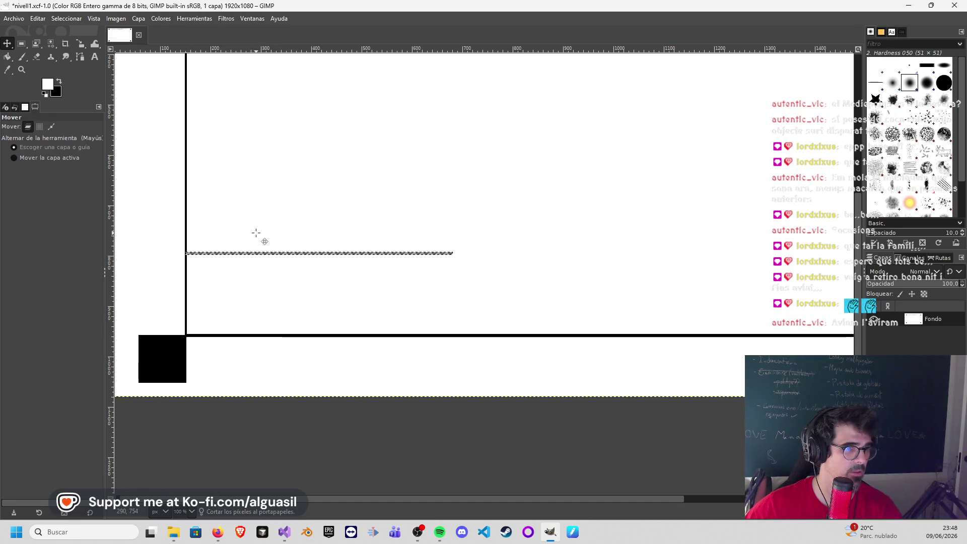
pyautogui.click(9, 57)
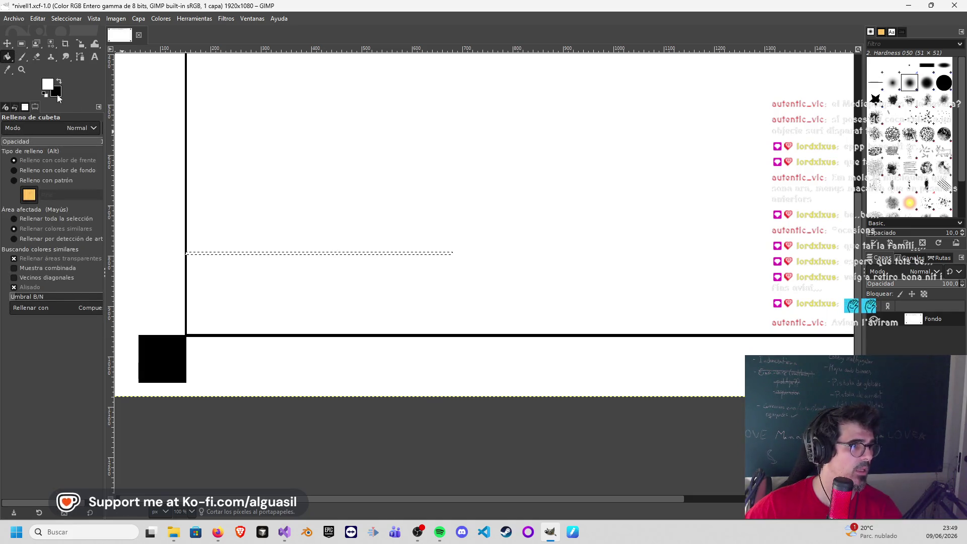
pyautogui.click(390, 255)
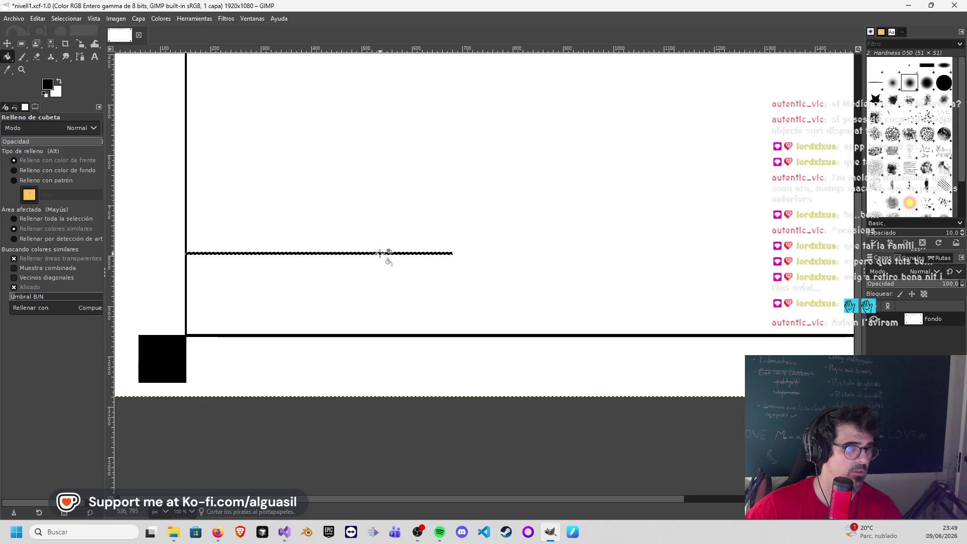
pyautogui.click(21, 44)
pyautogui.click(443, 268)
# Step: Select a thin vertical strip down to the bottom line and fill it black to close the room
pyautogui.moveTo(452, 254); pyautogui.dragTo(451, 330)
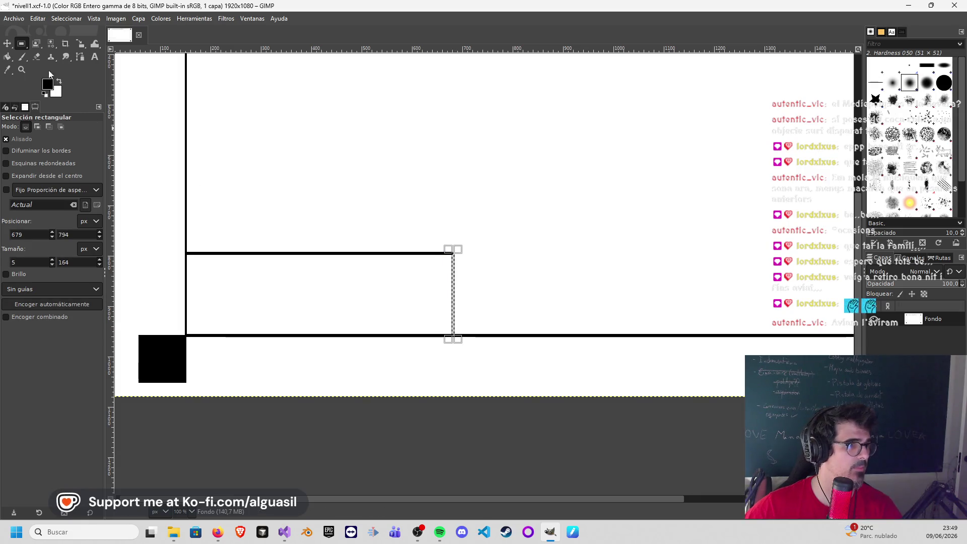
pyautogui.hotkey('shift', 'b')
pyautogui.click(453, 303)
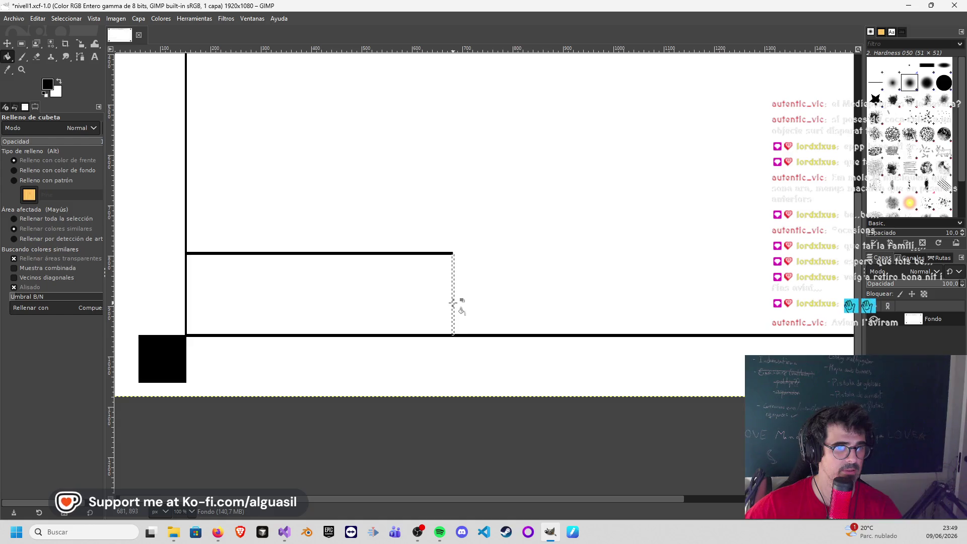
pyautogui.keyDown('ctrl'); pyautogui.scroll(-3, 522, 268); pyautogui.keyUp('ctrl')
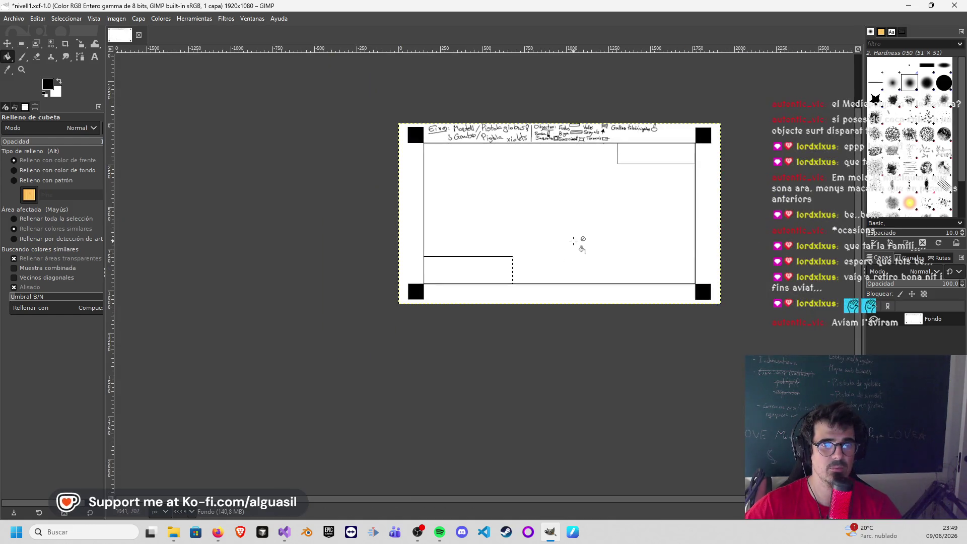
pyautogui.moveTo(592, 225); pyautogui.dragTo(530, 306)
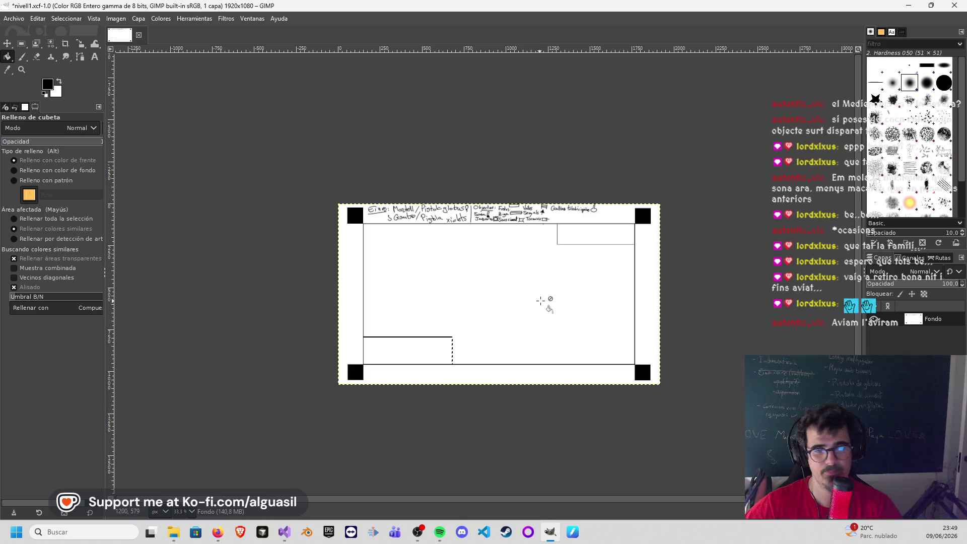
pyautogui.keyDown('ctrl'); pyautogui.scroll(1, 543, 302); pyautogui.keyUp('ctrl')
pyautogui.keyDown('ctrl'); pyautogui.scroll(1, 529, 302); pyautogui.keyUp('ctrl')
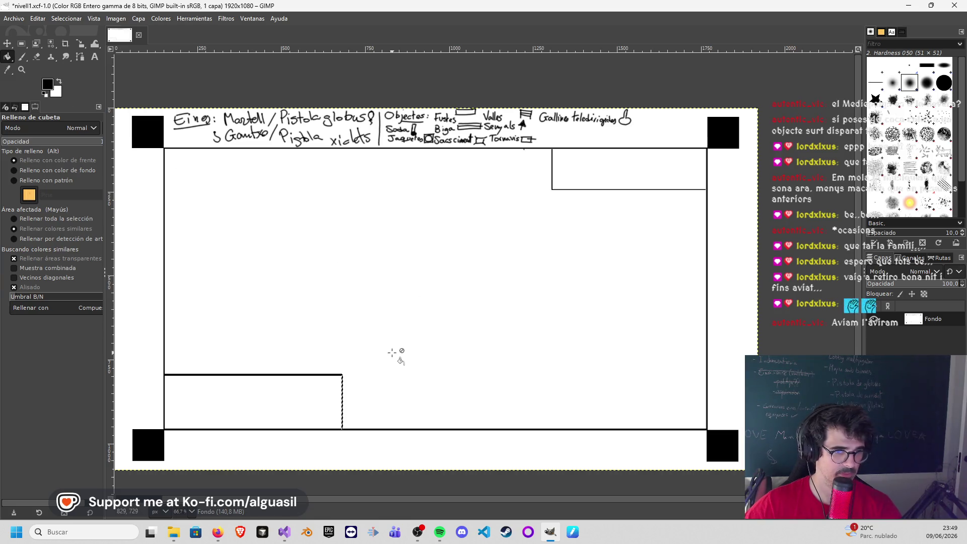
pyautogui.click(14, 18)
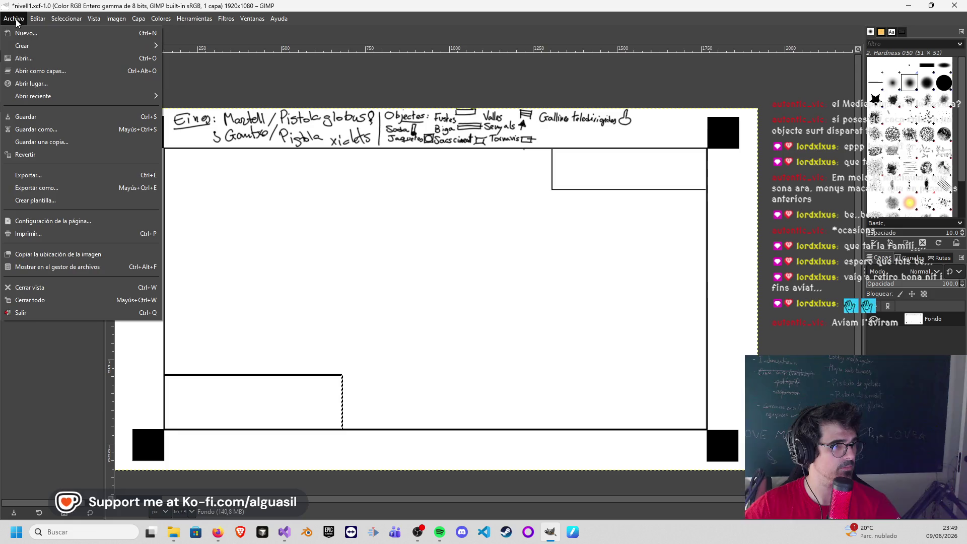
pyautogui.click(29, 131)
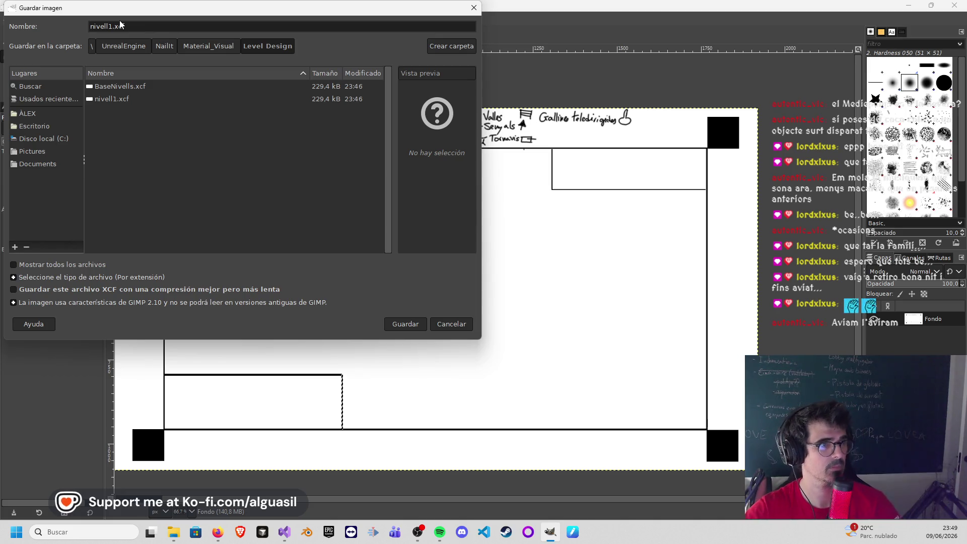
pyautogui.press('Escape')
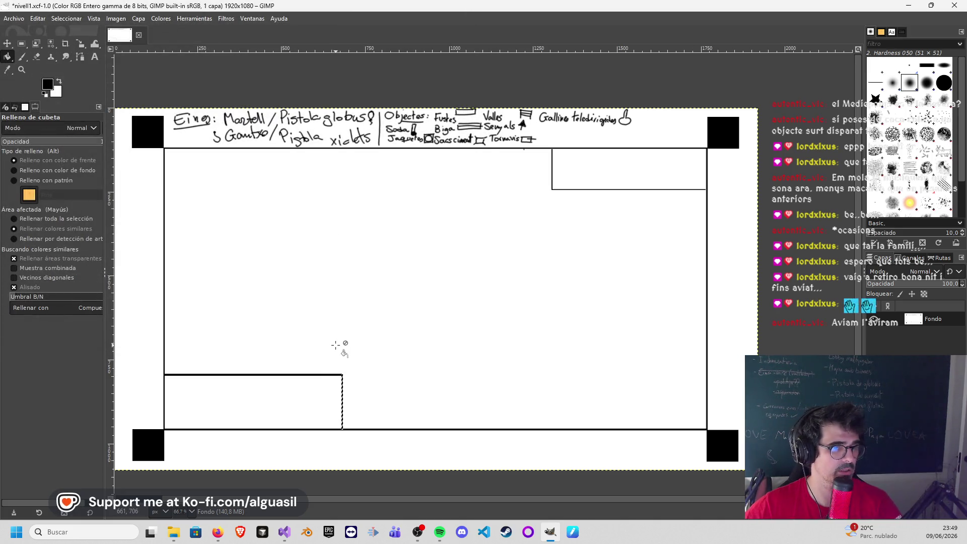
pyautogui.click(8, 44)
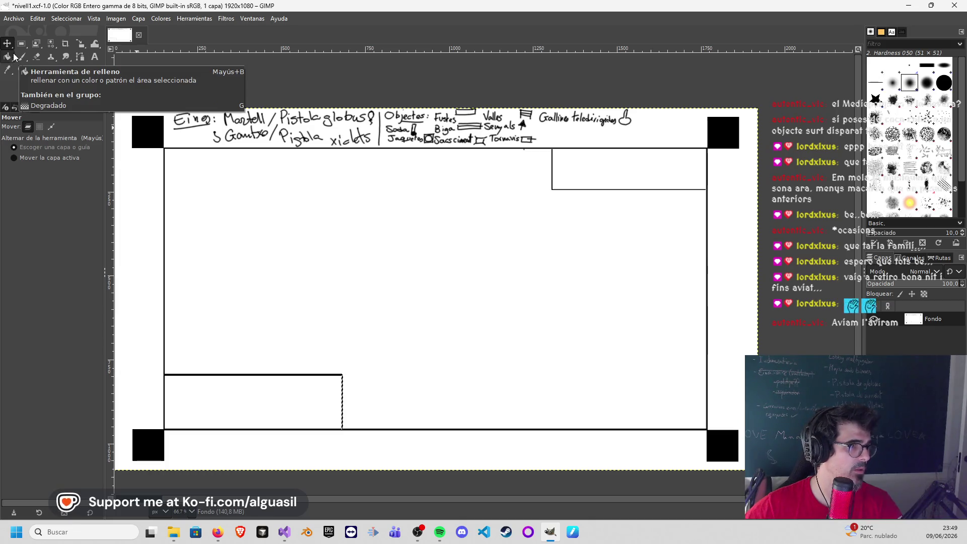
pyautogui.click(9, 58)
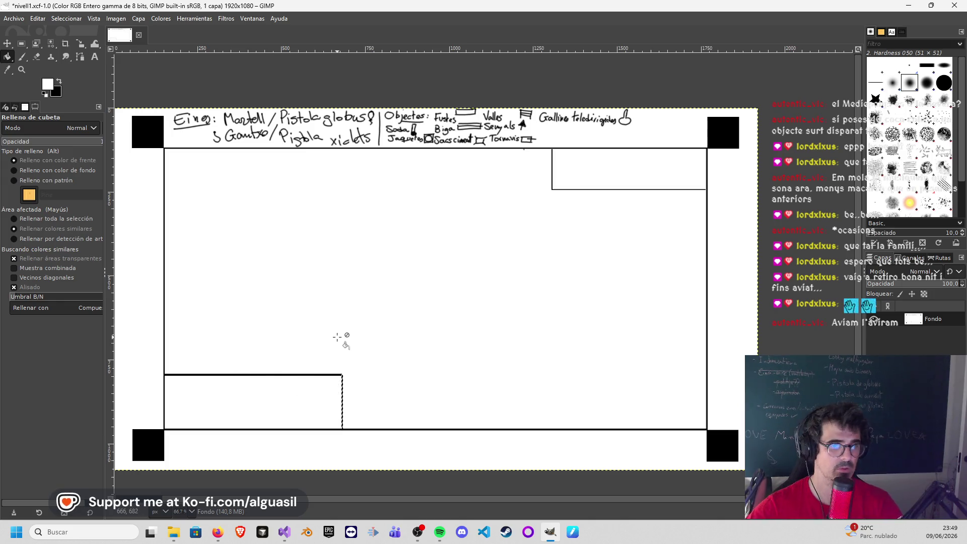
pyautogui.click(8, 47)
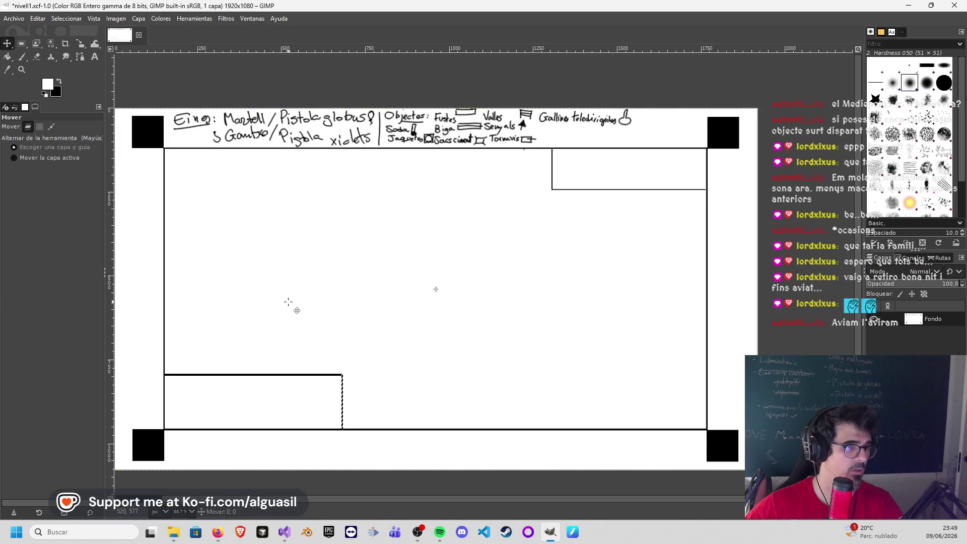
pyautogui.hotkey('shift', 'b')
pyautogui.click(276, 374)
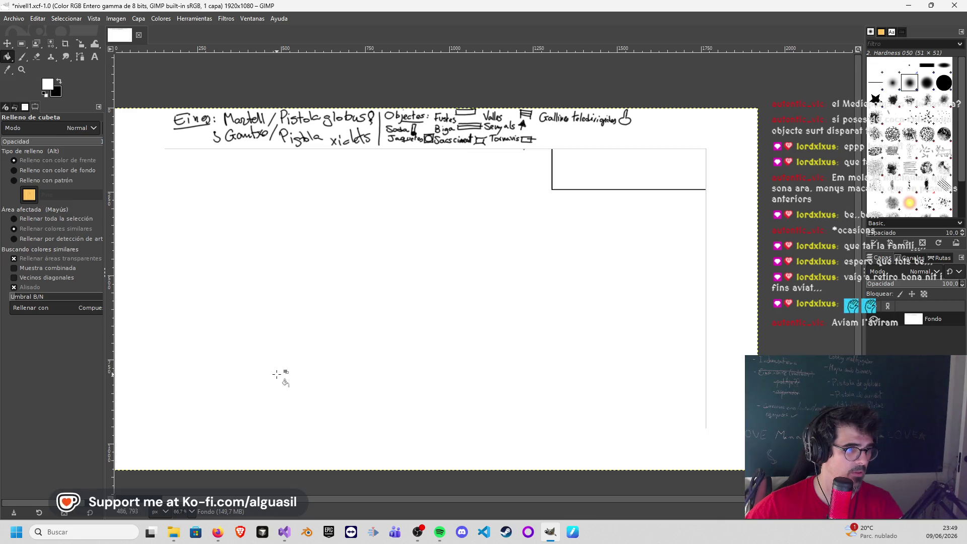
pyautogui.hotkey('ctrl', 'z')
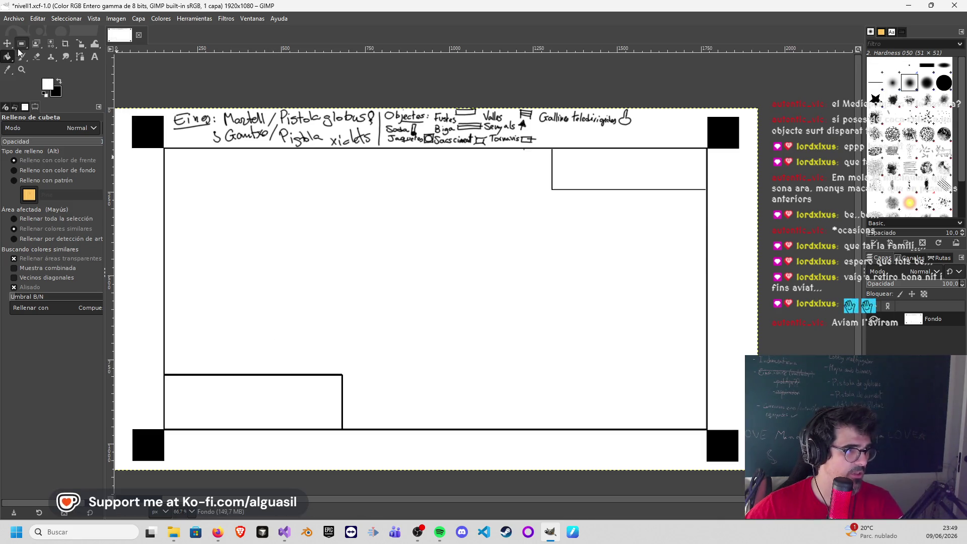
# Step: Select and cut the lower-left room's horizontal and vertical walls
pyautogui.click(20, 46)
pyautogui.moveTo(288, 348)
pyautogui.mouseDown()
pyautogui.moveTo(165, 395)
pyautogui.moveTo(173, 404)
pyautogui.mouseUp()
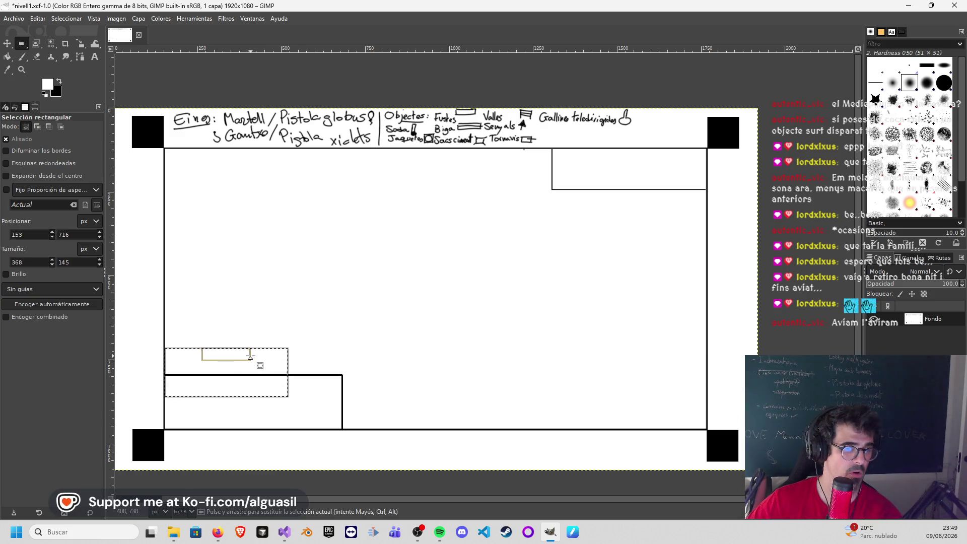
pyautogui.hotkey('ctrl', 'x')
pyautogui.moveTo(383, 348); pyautogui.dragTo(328, 430)
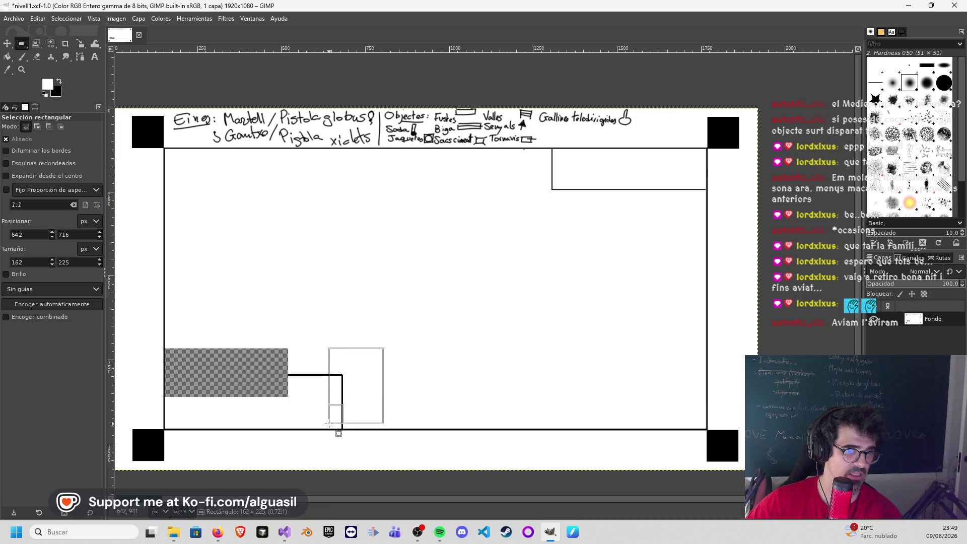
pyautogui.hotkey('ctrl', 'x')
pyautogui.click(410, 399)
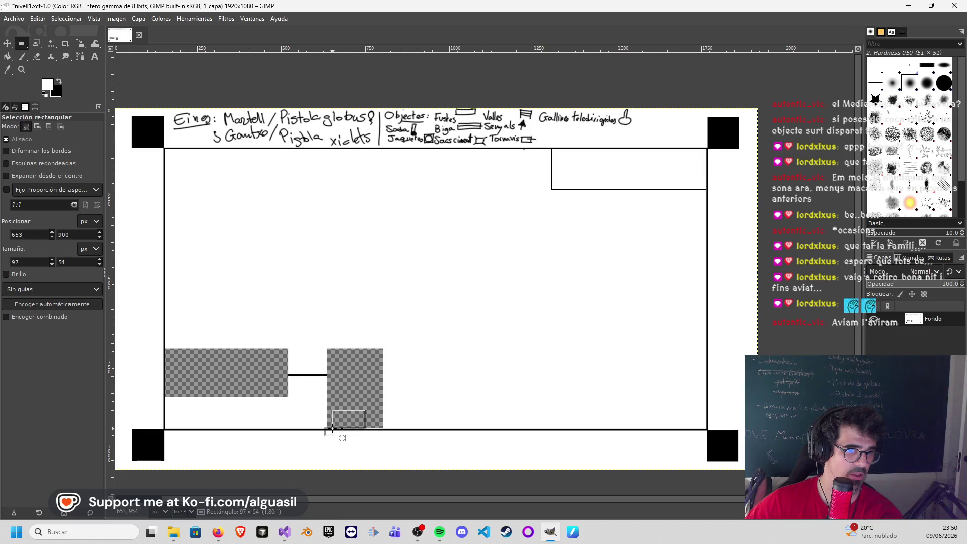
pyautogui.click(270, 311)
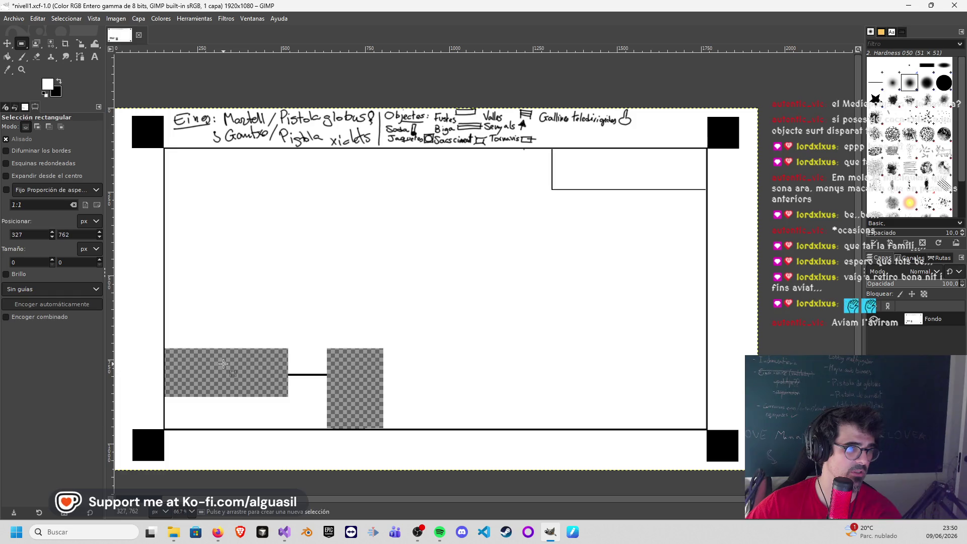
# Step: Fill the two transparent patches left by the cuts with white
pyautogui.click(9, 56)
pyautogui.click(240, 368)
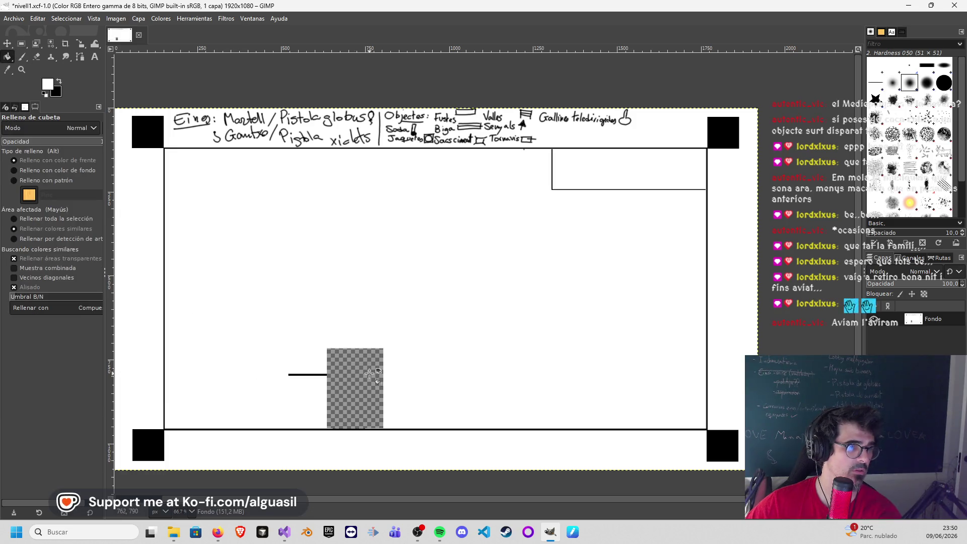
pyautogui.click(340, 375)
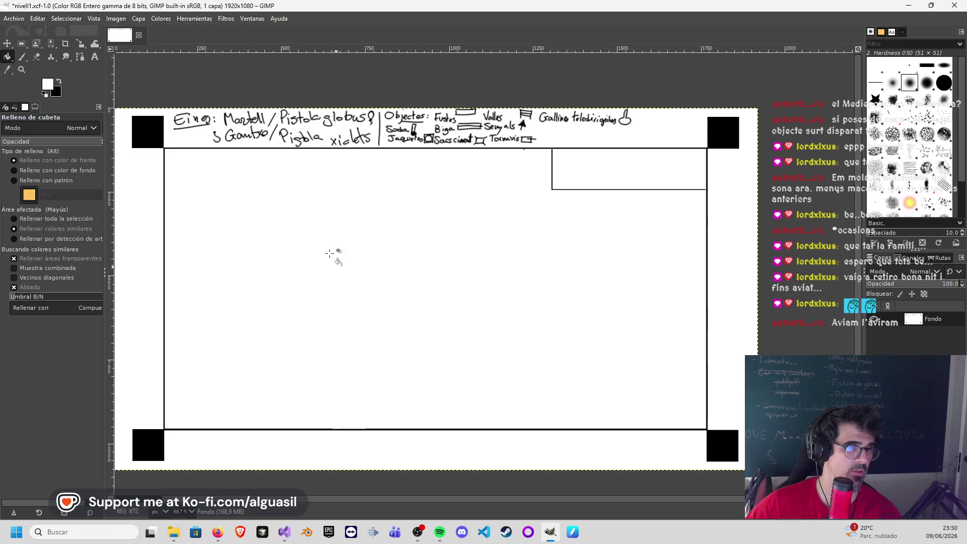
pyautogui.click(23, 55)
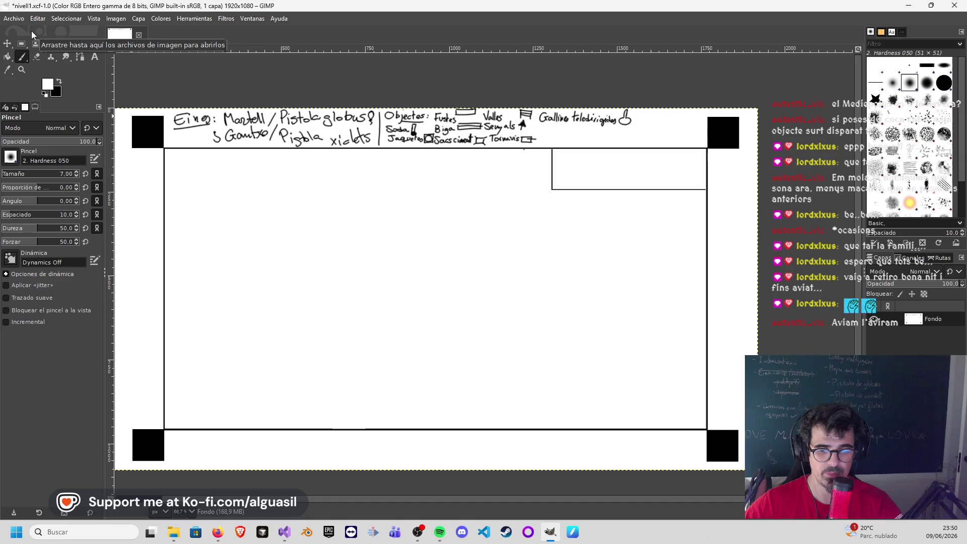
# Step: Paint a black vertical wall down from the top-right room, redoing misplaced strokes
pyautogui.click(21, 44)
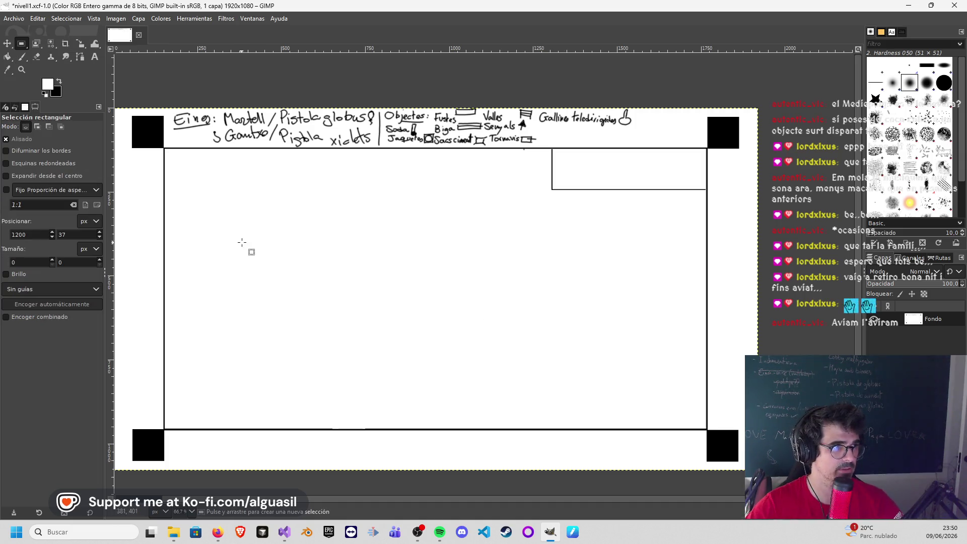
pyautogui.press('p')
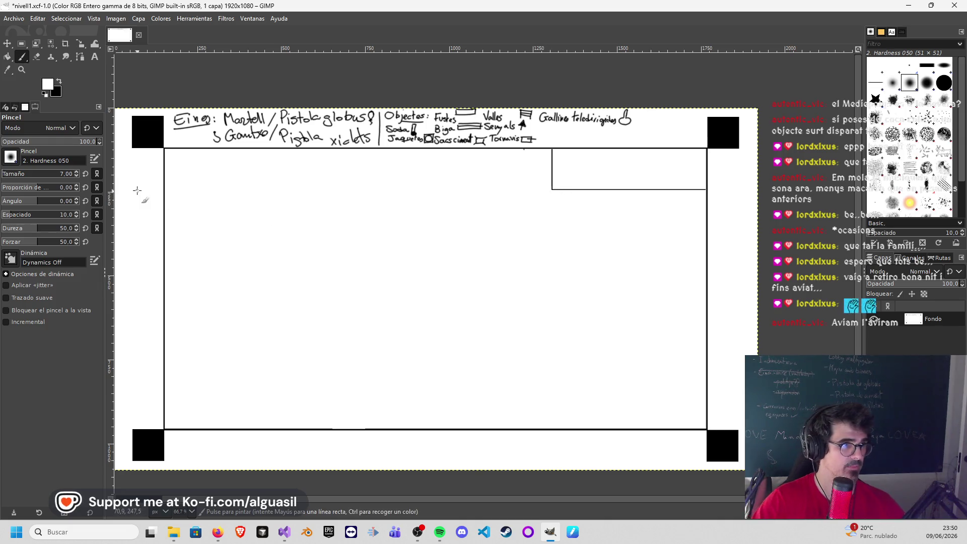
pyautogui.click(60, 80)
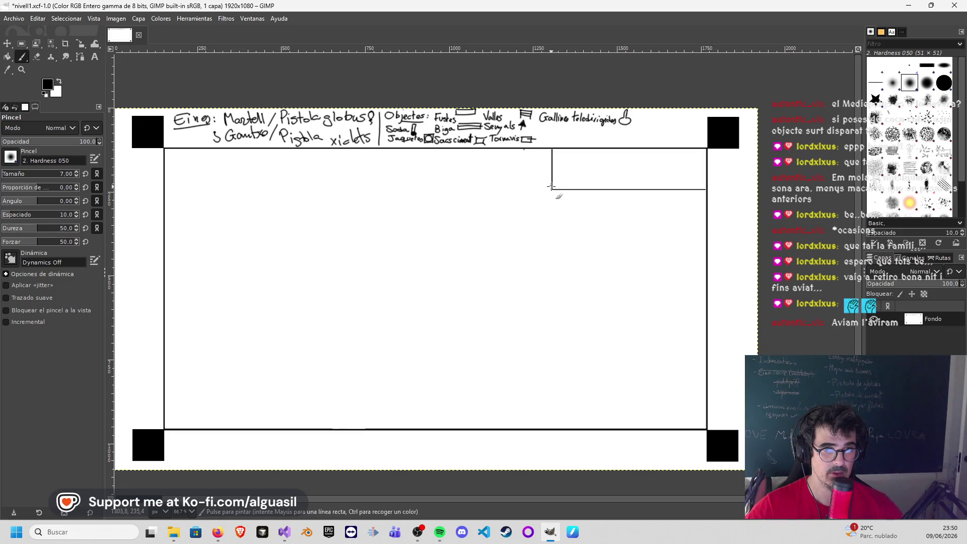
pyautogui.moveTo(552, 189); pyautogui.dragTo(551, 216)
pyautogui.hotkey('ctrl', 'z')
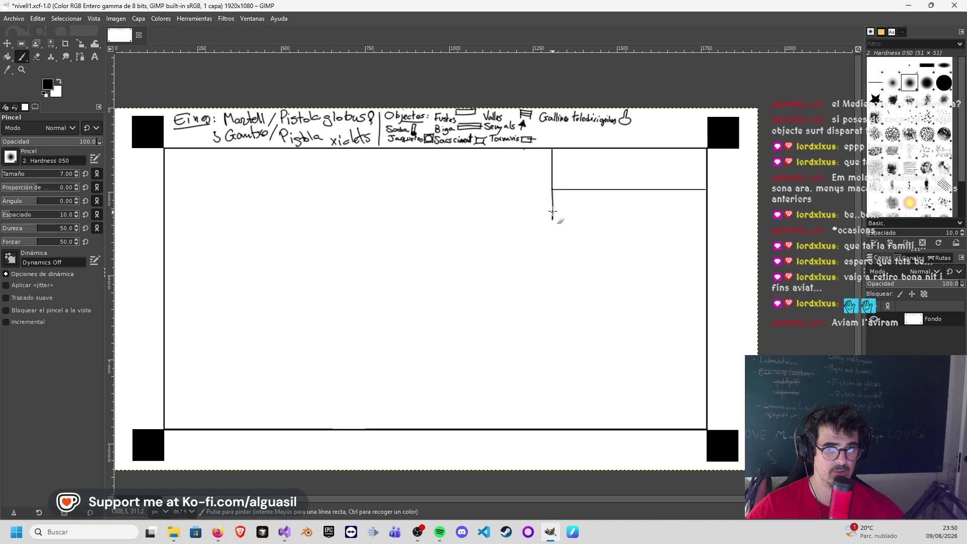
pyautogui.hotkey('ctrl', 'z')
pyautogui.moveTo(553, 192); pyautogui.dragTo(552, 224)
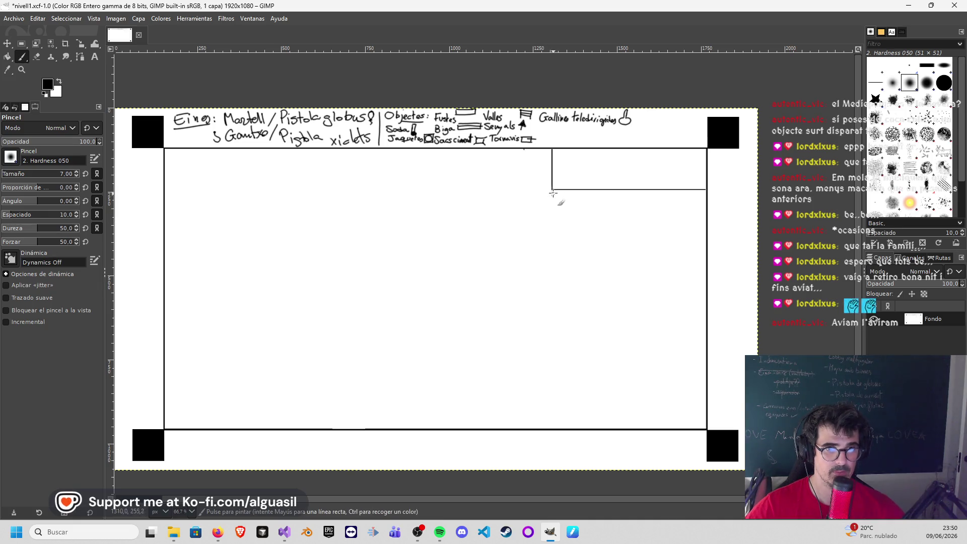
pyautogui.hotkey('ctrl', 'z')
pyautogui.moveTo(552, 190); pyautogui.dragTo(552, 226)
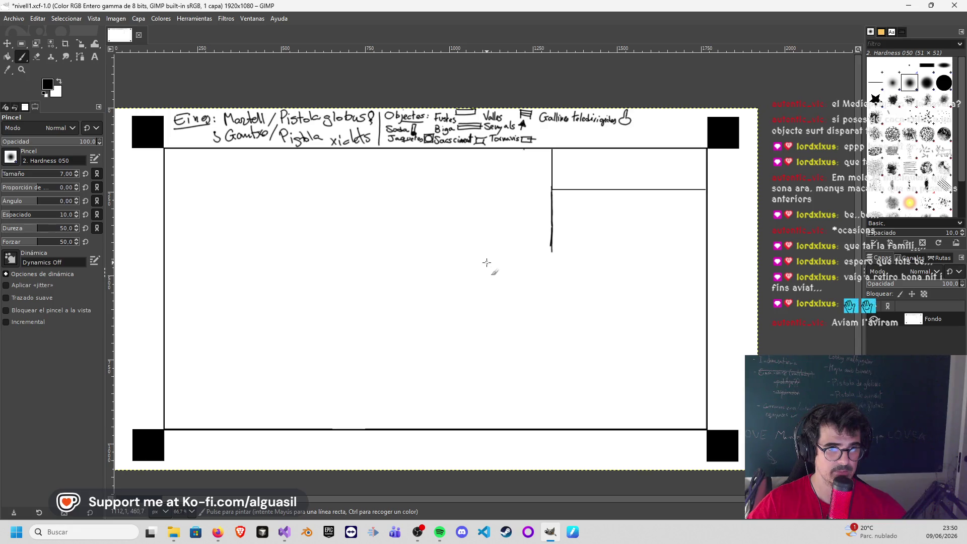
# Step: Paint a vertical wall down the middle of the map toward the bottom border, redoing failed strokes
pyautogui.moveTo(488, 313); pyautogui.dragTo(490, 416)
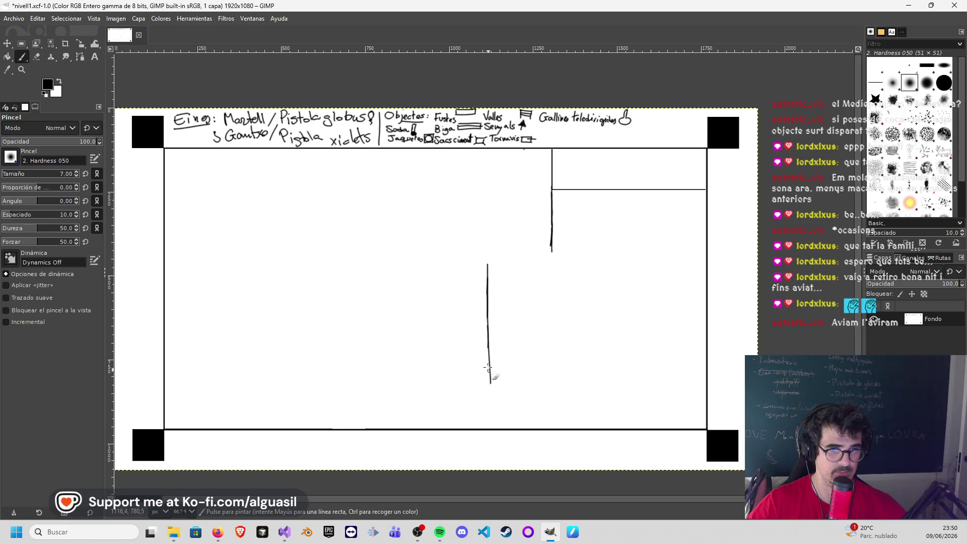
pyautogui.hotkey('ctrl', 'z')
pyautogui.hotkey('ctrl', 'z')
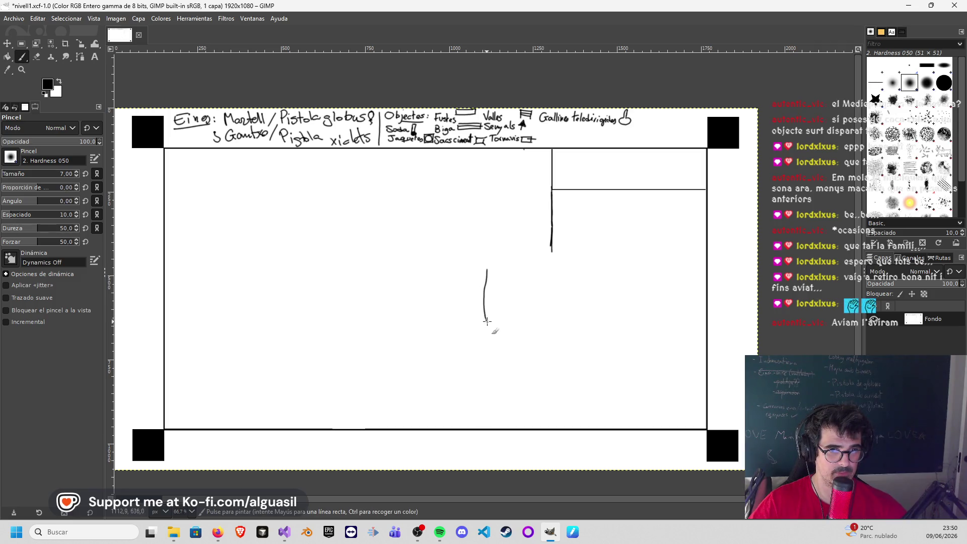
pyautogui.moveTo(489, 287); pyautogui.dragTo(495, 431)
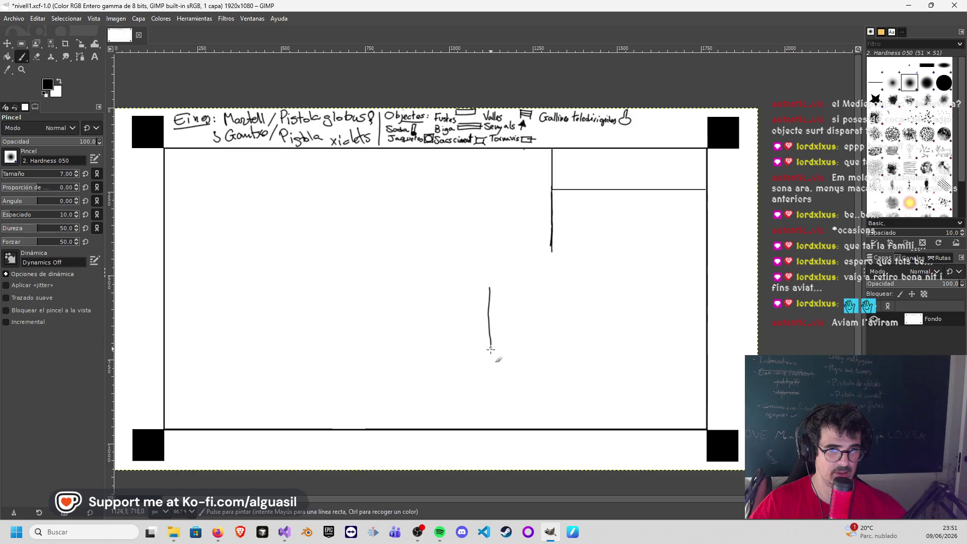
pyautogui.hotkey('ctrl', 'z')
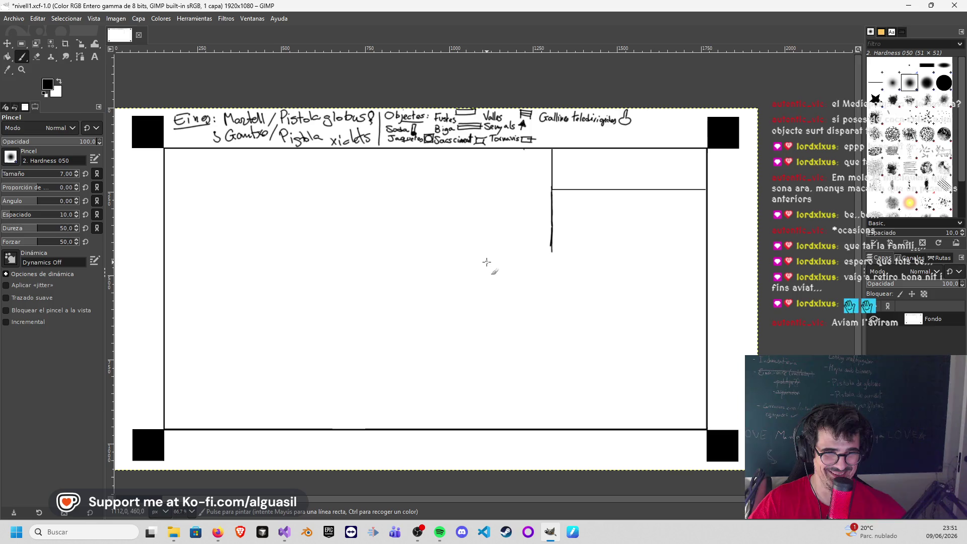
pyautogui.moveTo(487, 262); pyautogui.dragTo(491, 426)
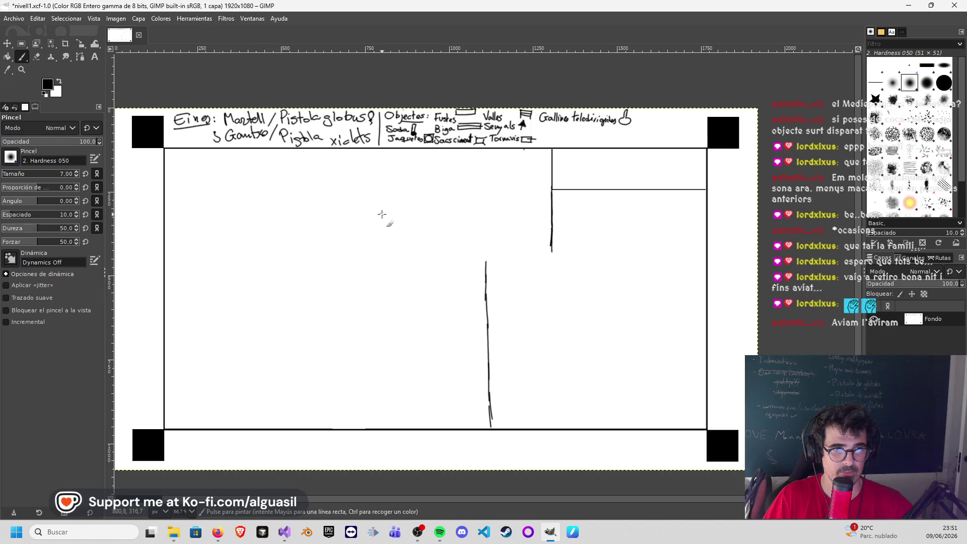
# Step: Draw a horizontal wall toward the right wall and attempt the left vertical wall, undoing each try
pyautogui.moveTo(380, 214); pyautogui.dragTo(559, 215)
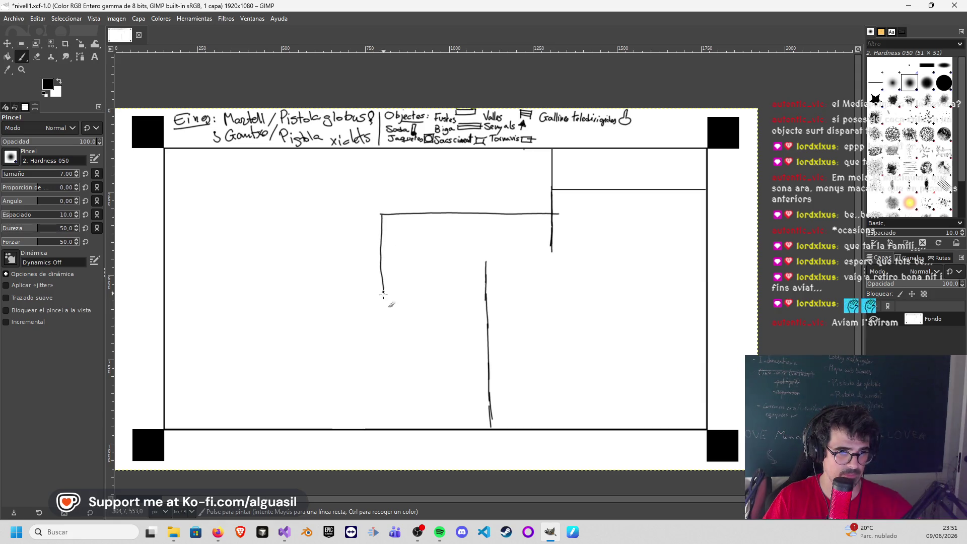
pyautogui.moveTo(383, 401); pyautogui.dragTo(383, 429)
pyautogui.hotkey('ctrl', 'z')
pyautogui.moveTo(378, 217); pyautogui.dragTo(396, 409)
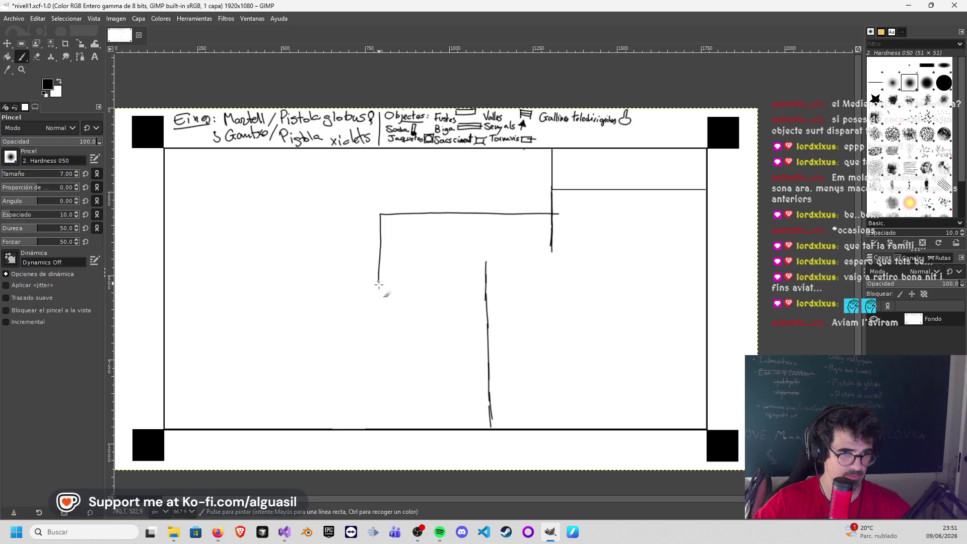
pyautogui.hotkey('ctrl', 'z')
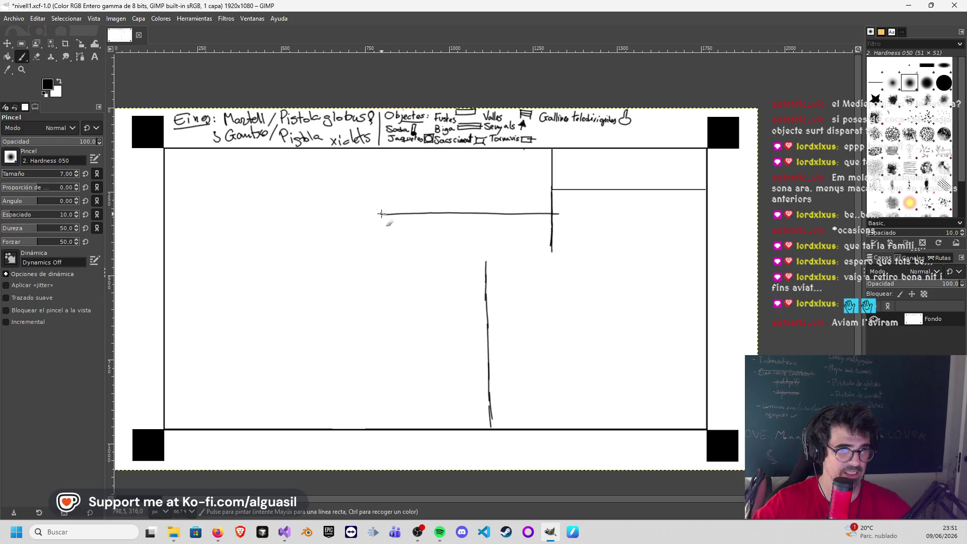
pyautogui.moveTo(378, 309); pyautogui.dragTo(392, 428)
pyautogui.hotkey('ctrl', 'z')
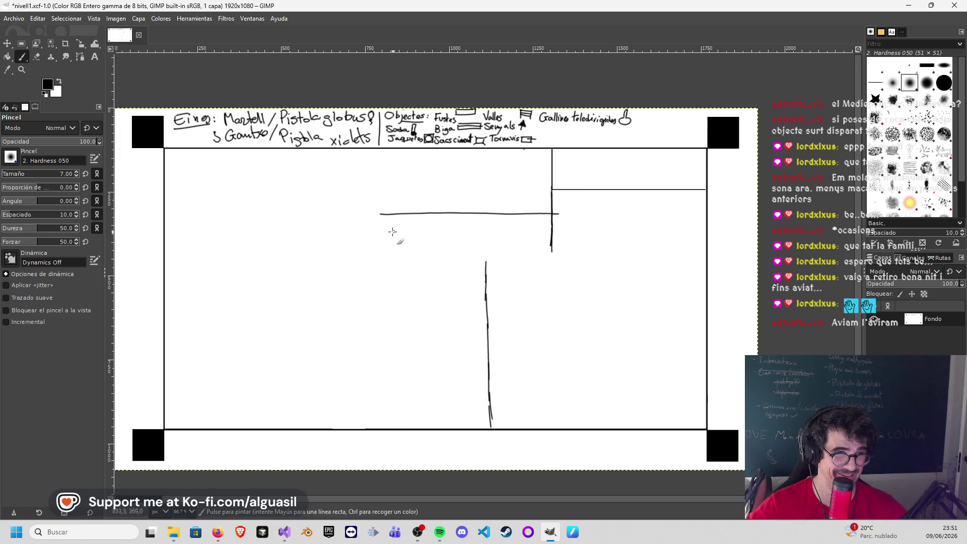
pyautogui.moveTo(379, 216); pyautogui.dragTo(381, 235)
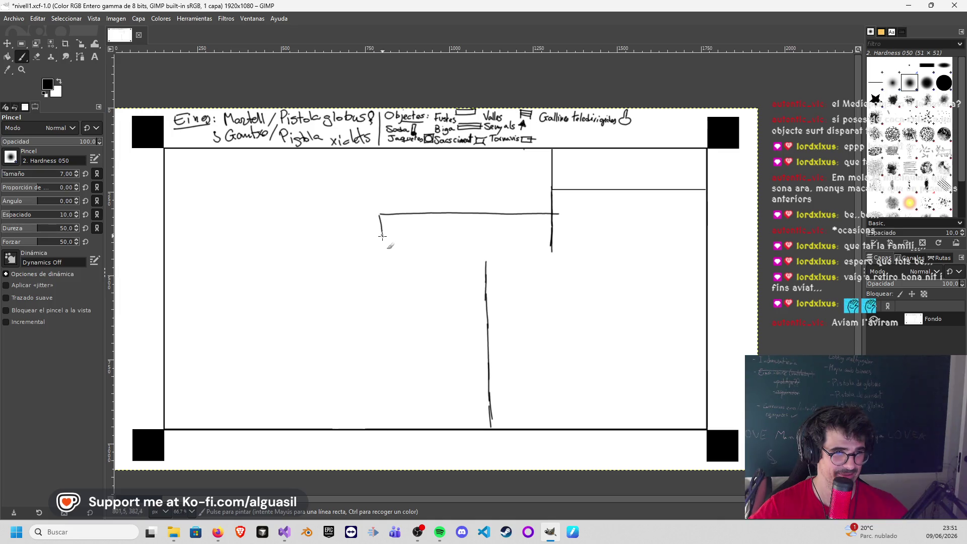
pyautogui.hotkey('ctrl', 'z')
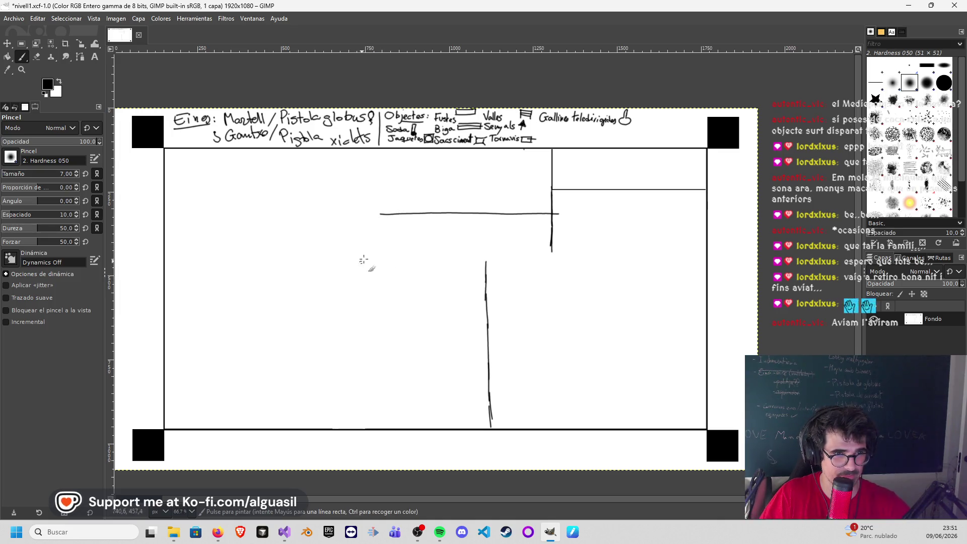
pyautogui.moveTo(379, 217); pyautogui.dragTo(375, 258)
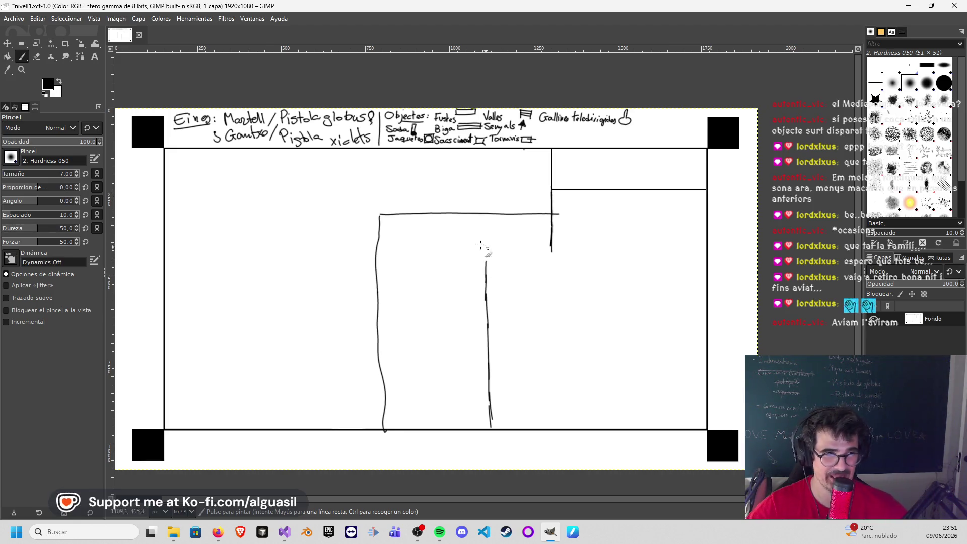
pyautogui.hotkey('ctrl', 'z')
# Step: Redraw the horizontal wall cleanly meeting the right-hand vertical wall, then restore black as paint colour
pyautogui.hotkey('shift', 'e')
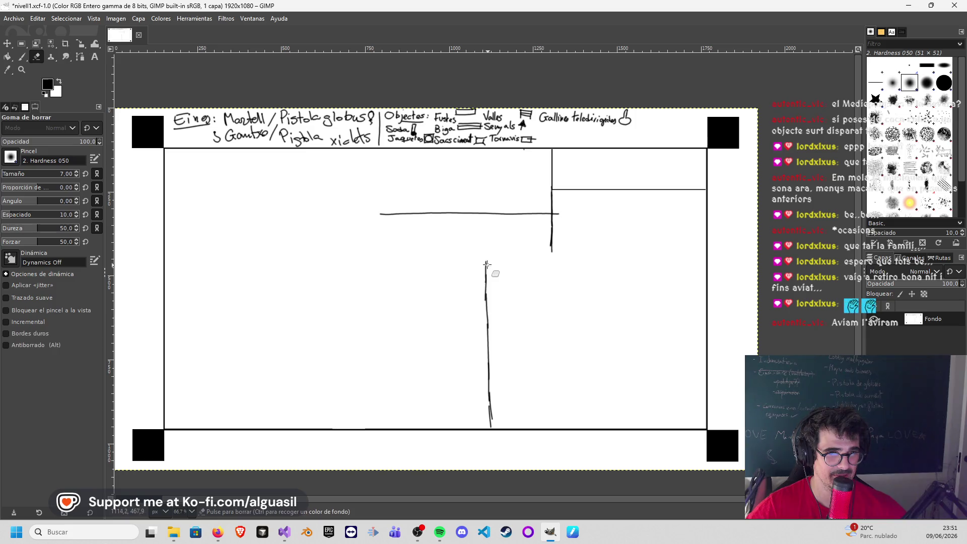
pyautogui.hotkey('ctrl', 'z')
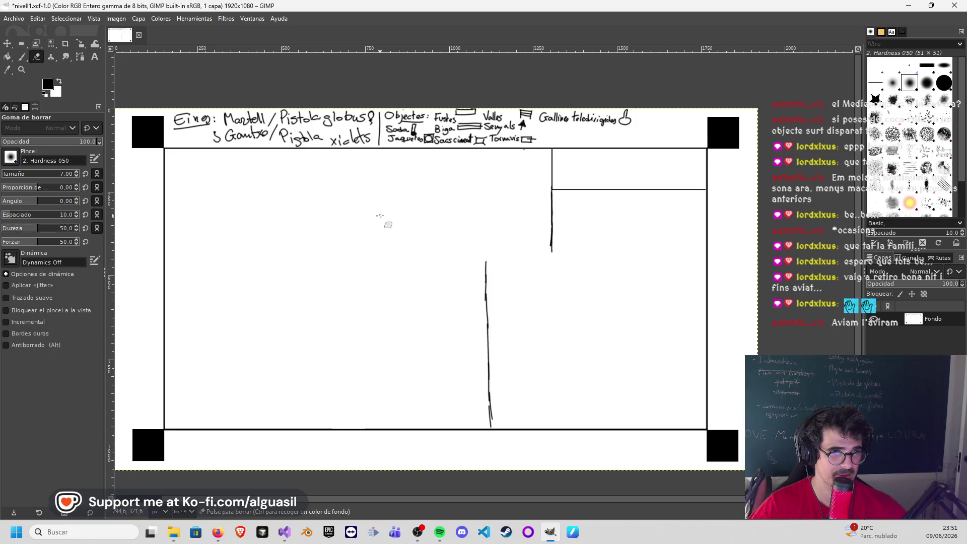
pyautogui.press('p')
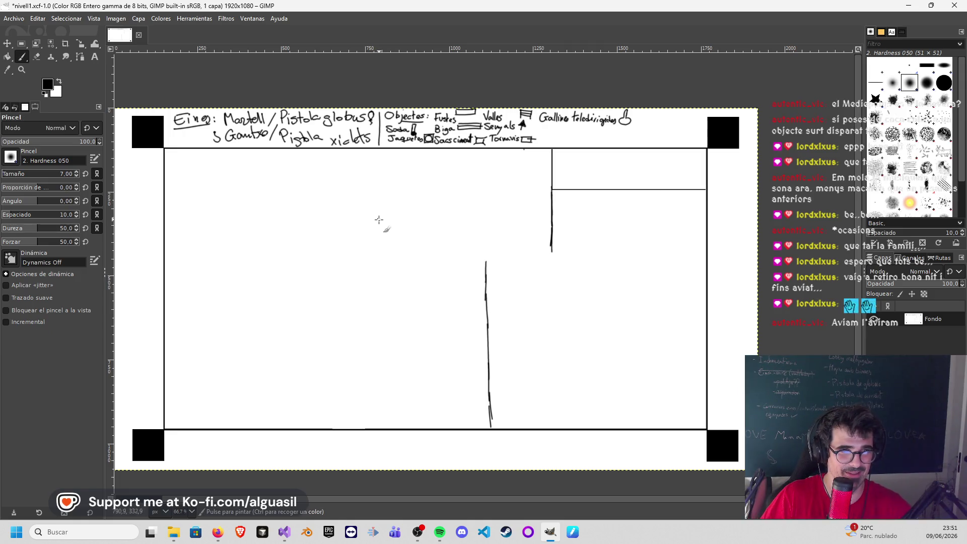
pyautogui.moveTo(413, 220); pyautogui.dragTo(551, 221)
pyautogui.hotkey('shift', 'e')
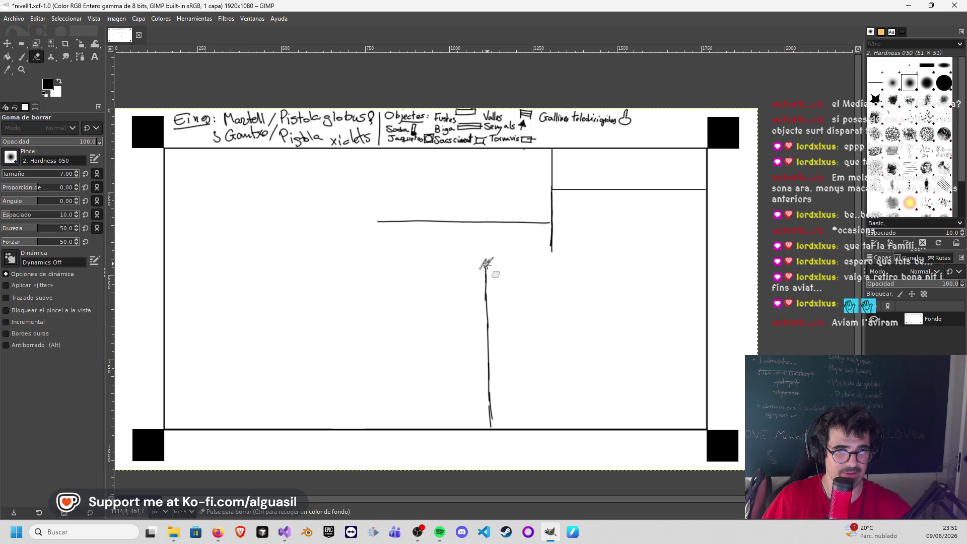
pyautogui.press('p')
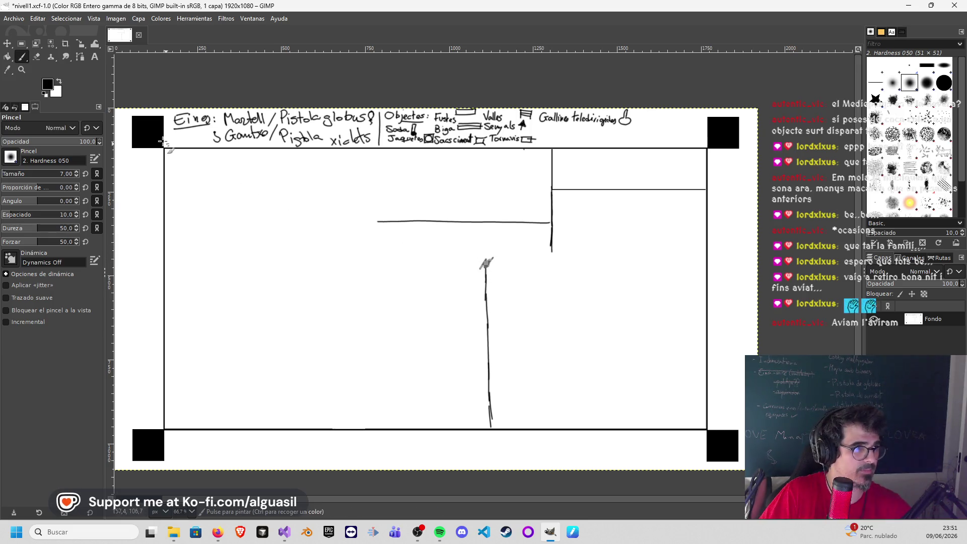
pyautogui.click(57, 82)
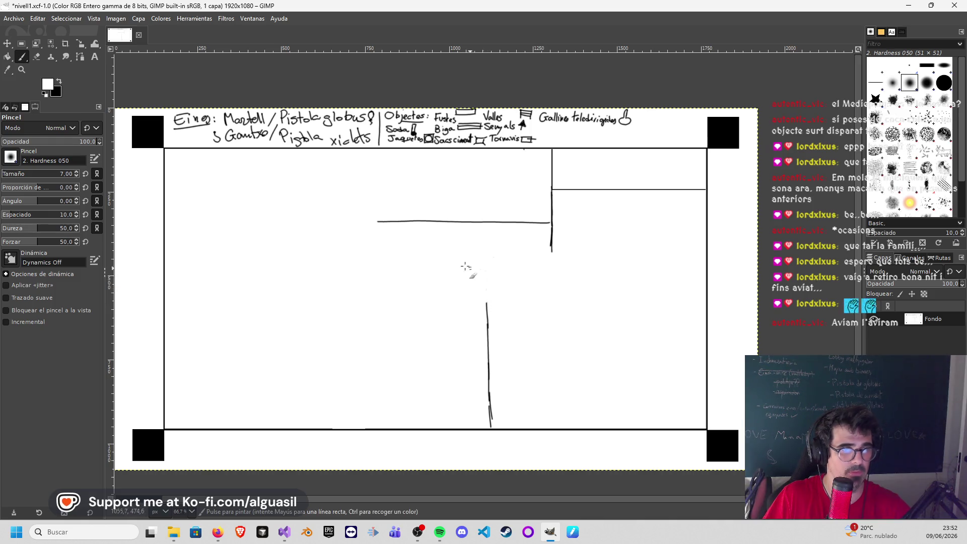
pyautogui.click(60, 81)
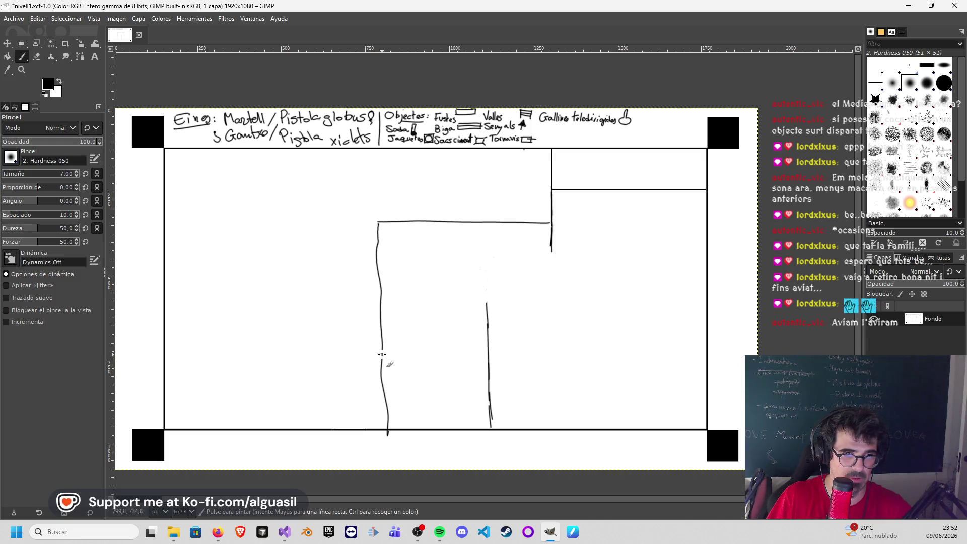
# Step: Draw a crossbar across the central room with a two-part arch curving above it
pyautogui.moveTo(382, 353); pyautogui.dragTo(489, 349)
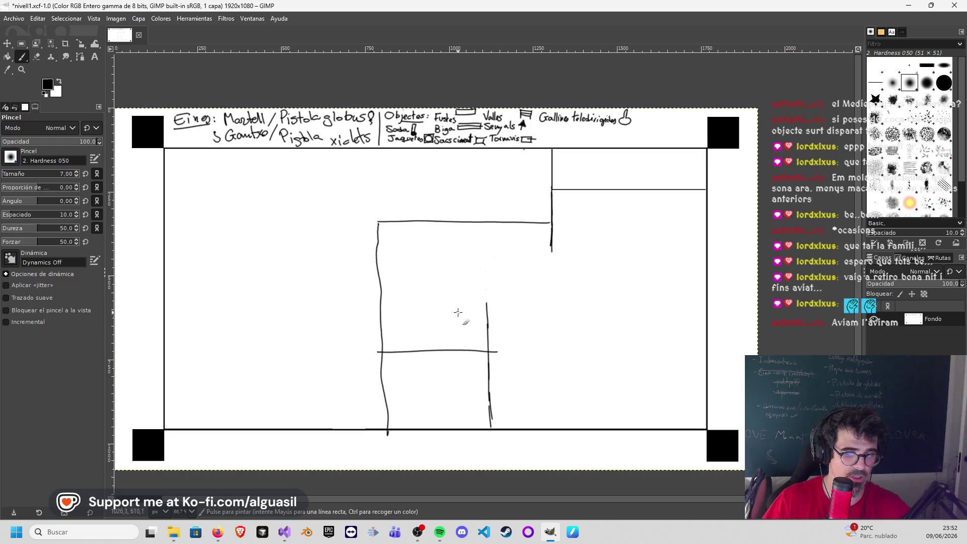
pyautogui.moveTo(448, 316); pyautogui.dragTo(473, 302)
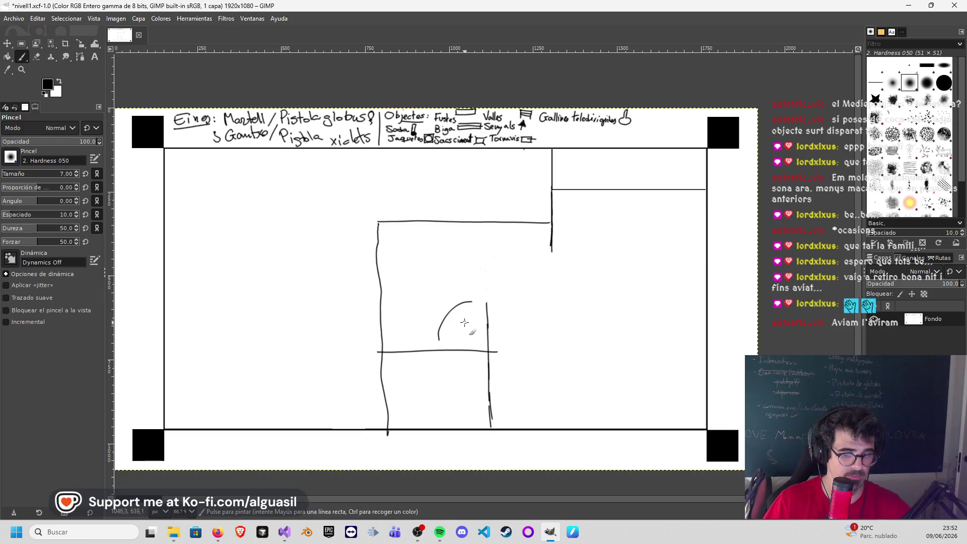
pyautogui.hotkey('ctrl', 'z')
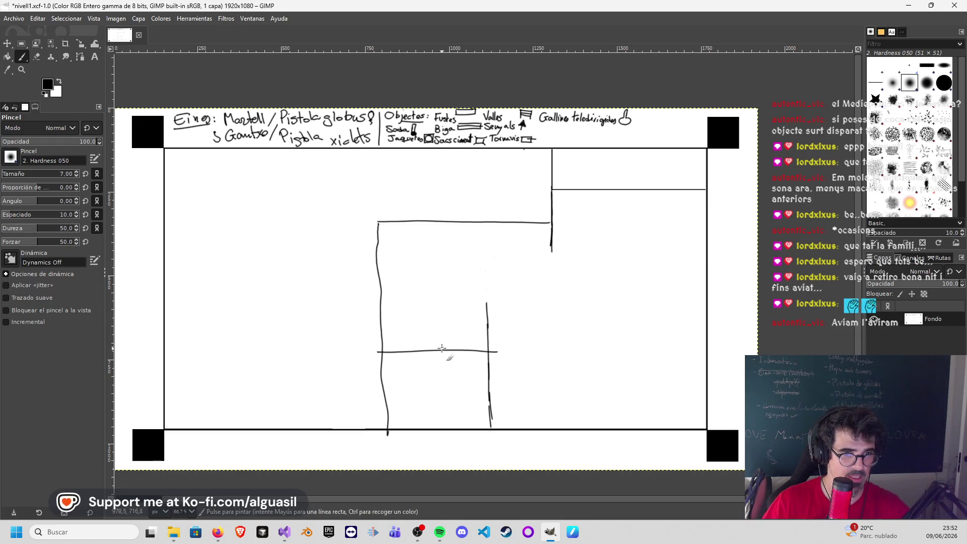
pyautogui.moveTo(438, 332); pyautogui.dragTo(482, 309)
pyautogui.moveTo(437, 350); pyautogui.dragTo(382, 309)
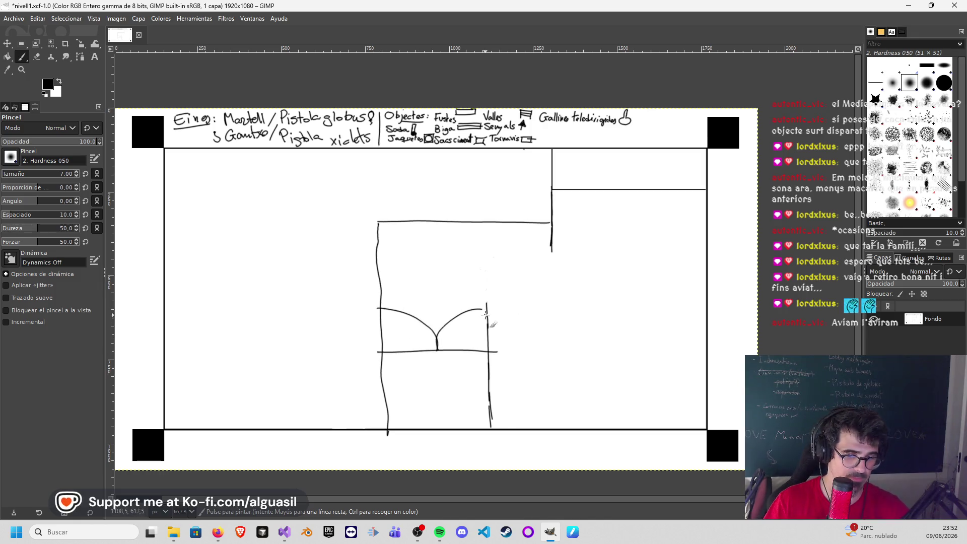
# Step: Add stacked stair lines below the crossbar and an upward entry arrow through the bottom border
pyautogui.moveTo(380, 364); pyautogui.dragTo(482, 366)
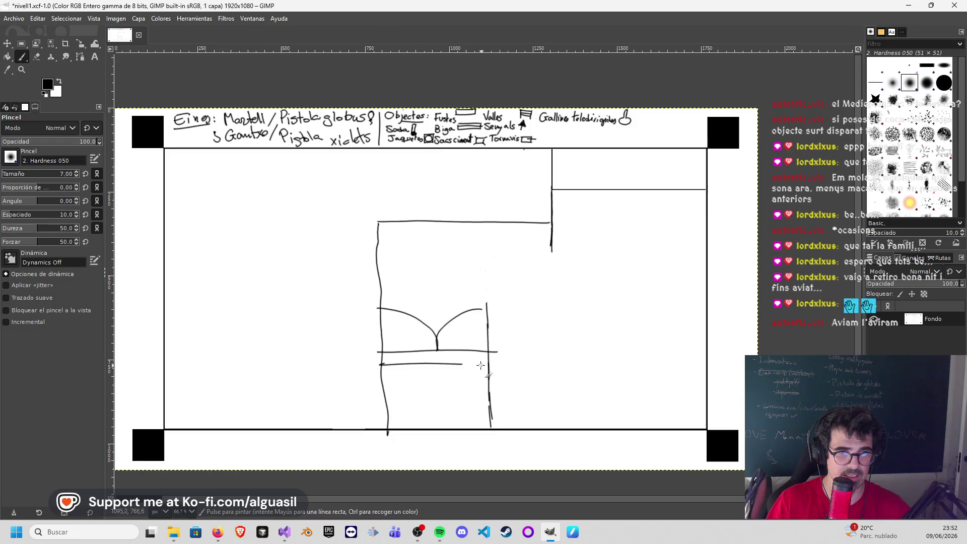
pyautogui.moveTo(428, 388); pyautogui.dragTo(480, 389)
pyautogui.moveTo(391, 399)
pyautogui.mouseDown()
pyautogui.moveTo(488, 398)
pyautogui.moveTo(490, 409)
pyautogui.moveTo(444, 447)
pyautogui.mouseUp()
pyautogui.moveTo(441, 393); pyautogui.dragTo(443, 444)
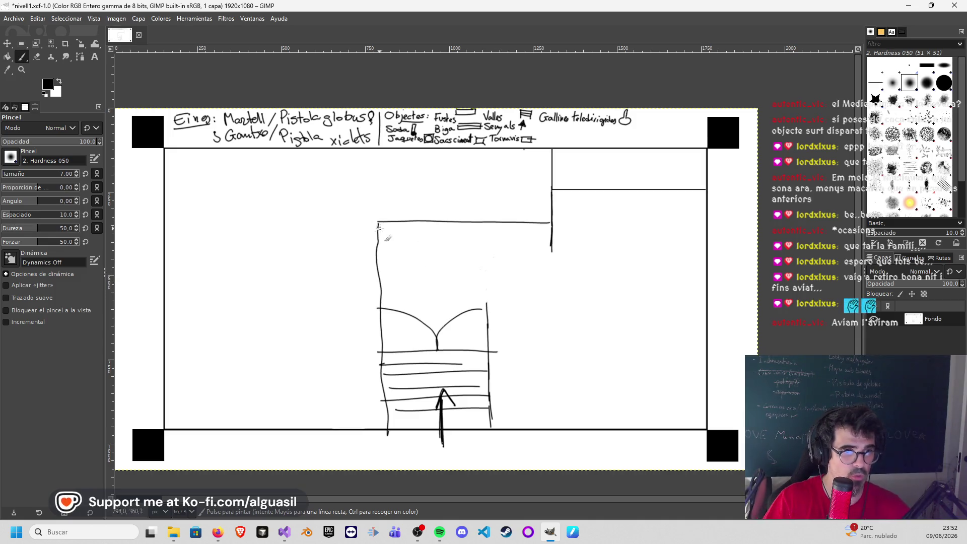
pyautogui.moveTo(379, 223); pyautogui.dragTo(340, 228)
# Step: Sketch a small pennant left of the room's corner and a wall linking rightward to the right-hand wall
pyautogui.hotkey('ctrl', 'z')
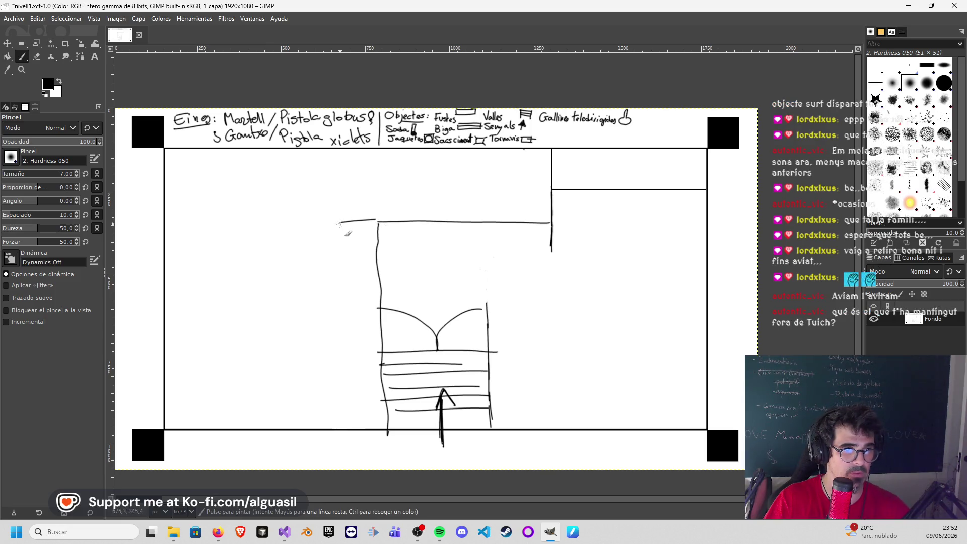
pyautogui.moveTo(378, 245)
pyautogui.mouseDown()
pyautogui.moveTo(352, 269)
pyautogui.moveTo(375, 270)
pyautogui.mouseUp()
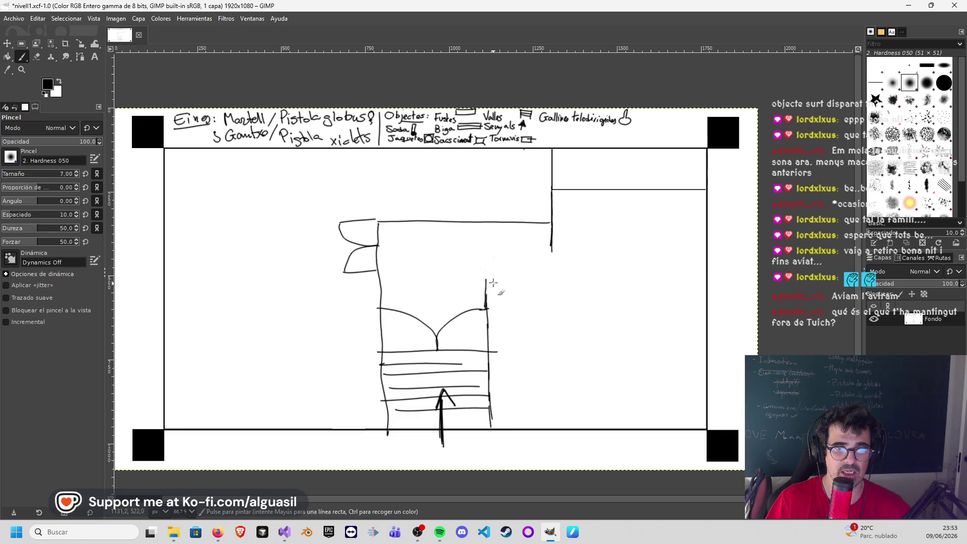
pyautogui.moveTo(486, 281); pyautogui.dragTo(544, 283)
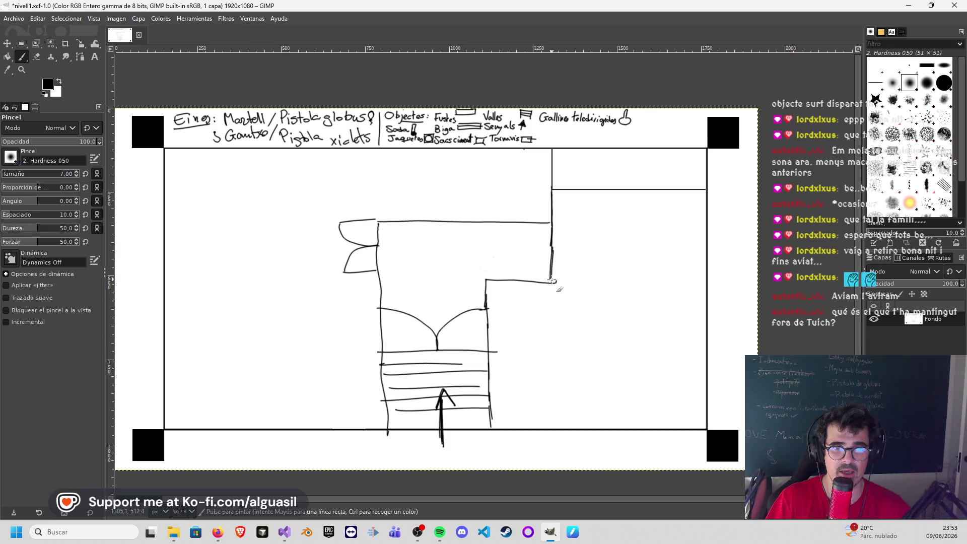
# Step: Erase stray marks along the central room's right wall and retrace it in black
pyautogui.hotkey('shift', 'e')
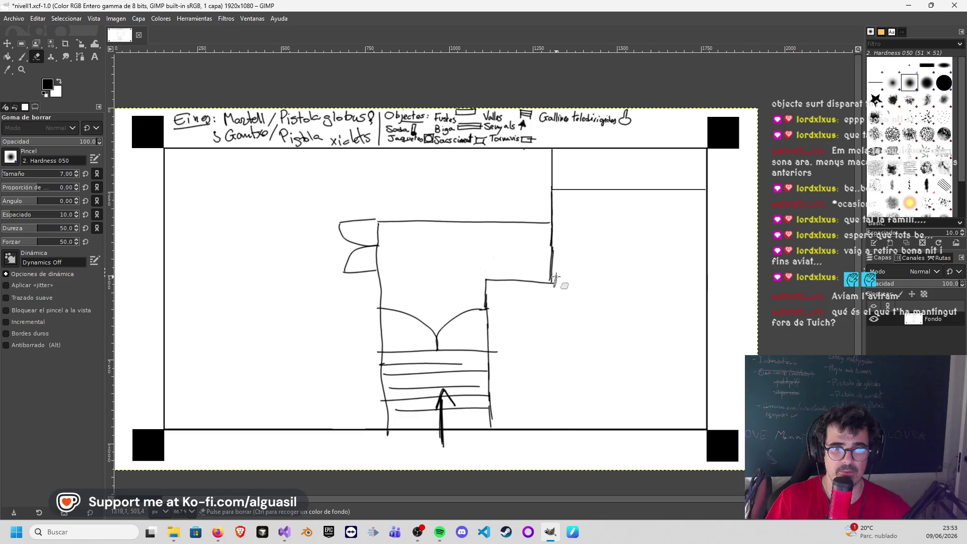
pyautogui.moveTo(555, 283); pyautogui.dragTo(552, 276)
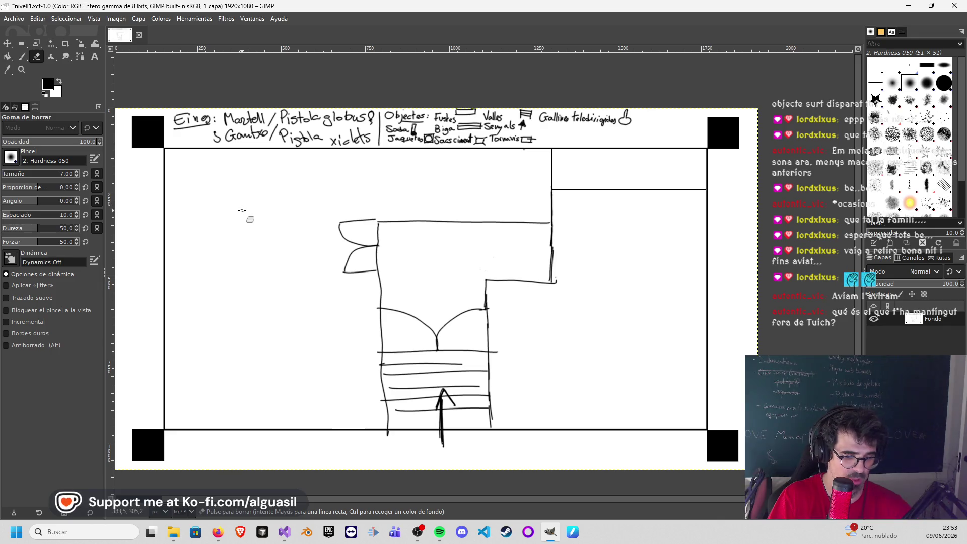
pyautogui.press('p')
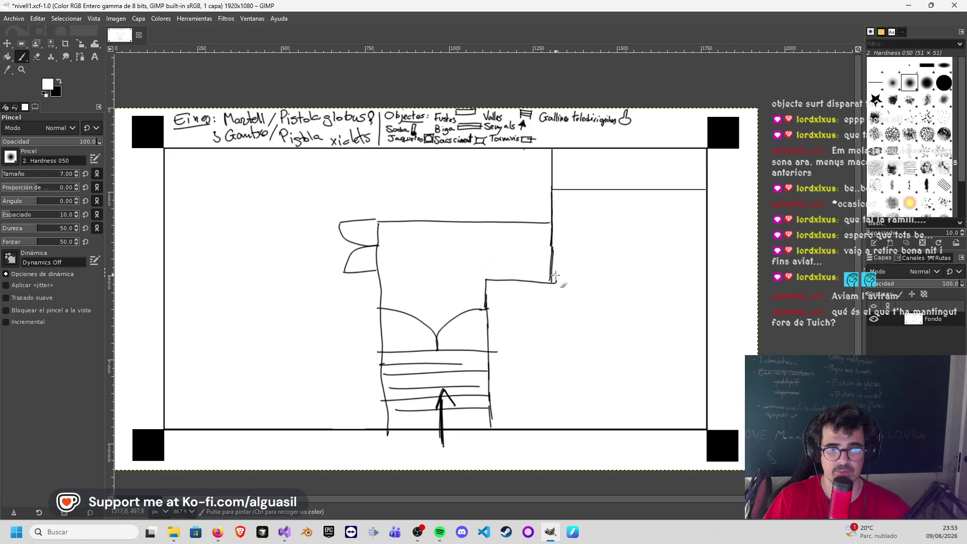
pyautogui.moveTo(556, 277); pyautogui.dragTo(550, 249)
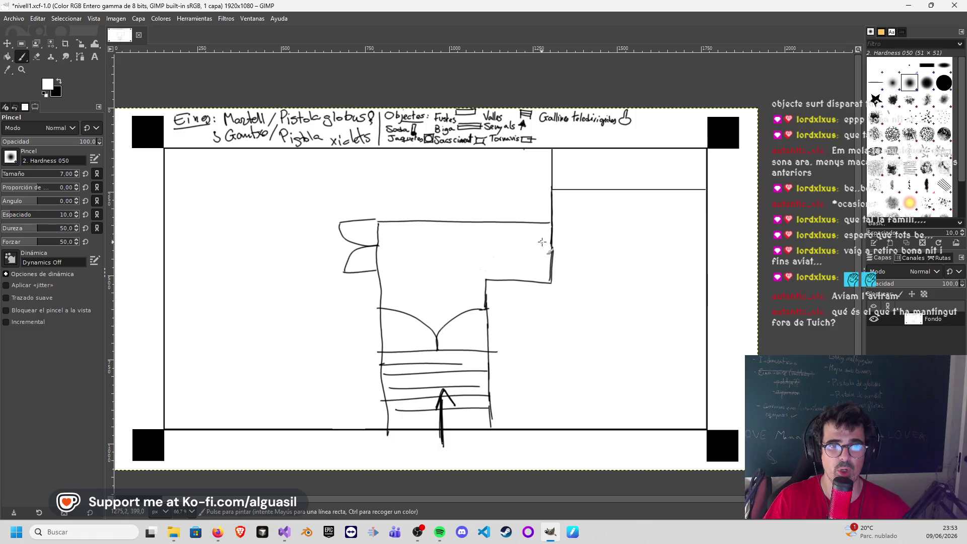
pyautogui.click(59, 81)
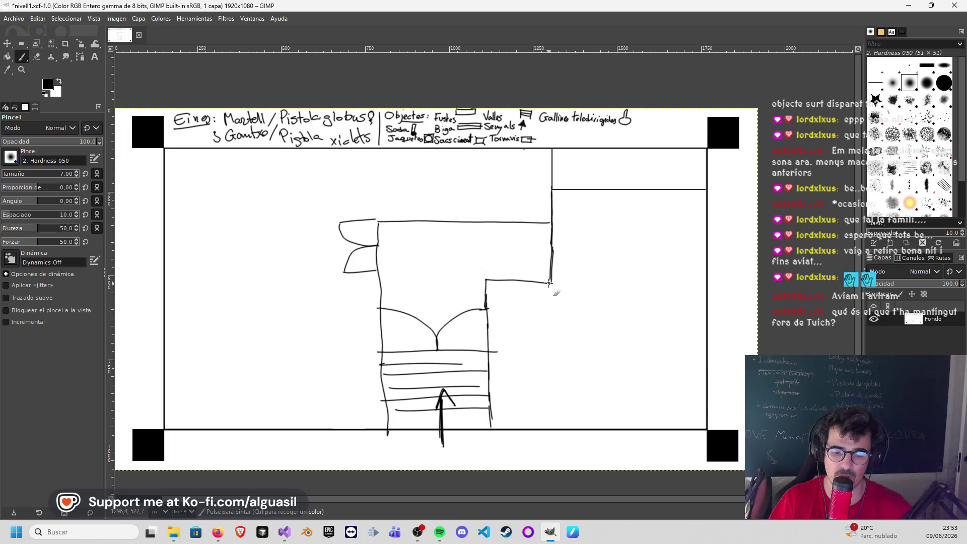
# Step: Draw the new right-hand room's top and lower walls with a curved door leaf below
pyautogui.moveTo(551, 283); pyautogui.dragTo(621, 290)
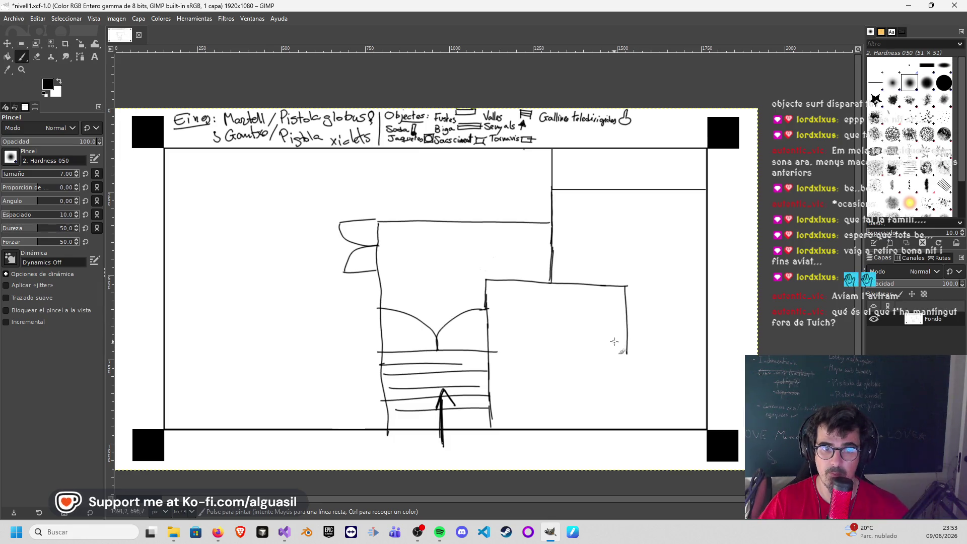
pyautogui.moveTo(627, 351); pyautogui.dragTo(705, 351)
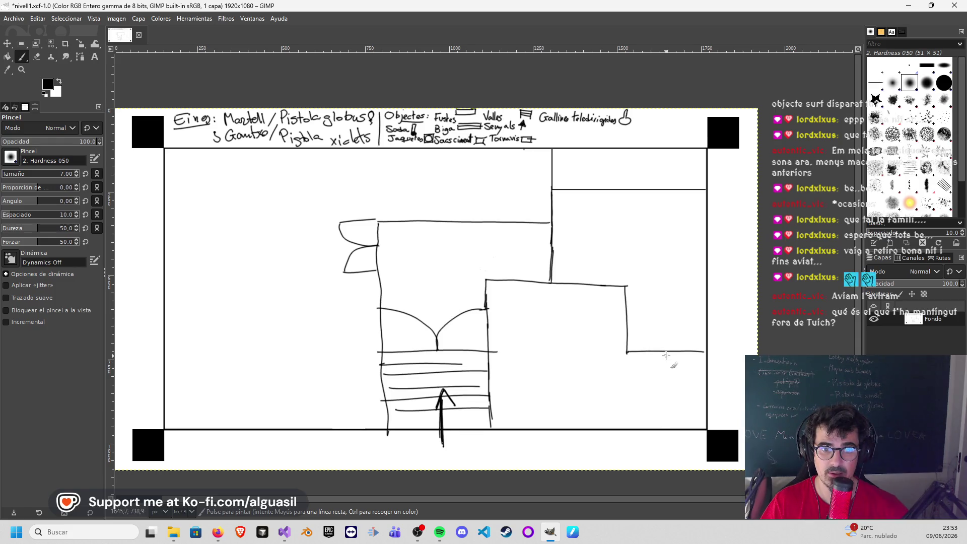
pyautogui.moveTo(627, 353); pyautogui.dragTo(626, 393)
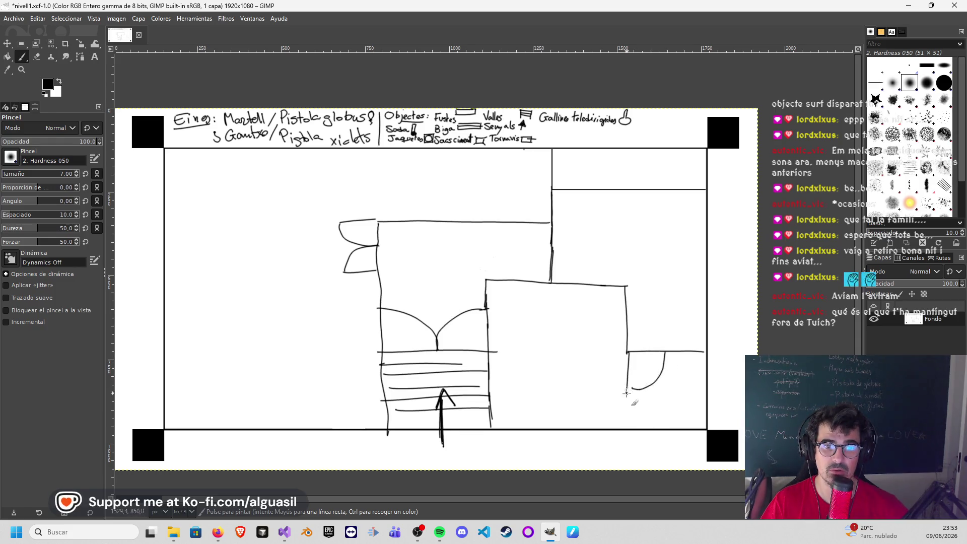
pyautogui.hotkey('ctrl', 'z')
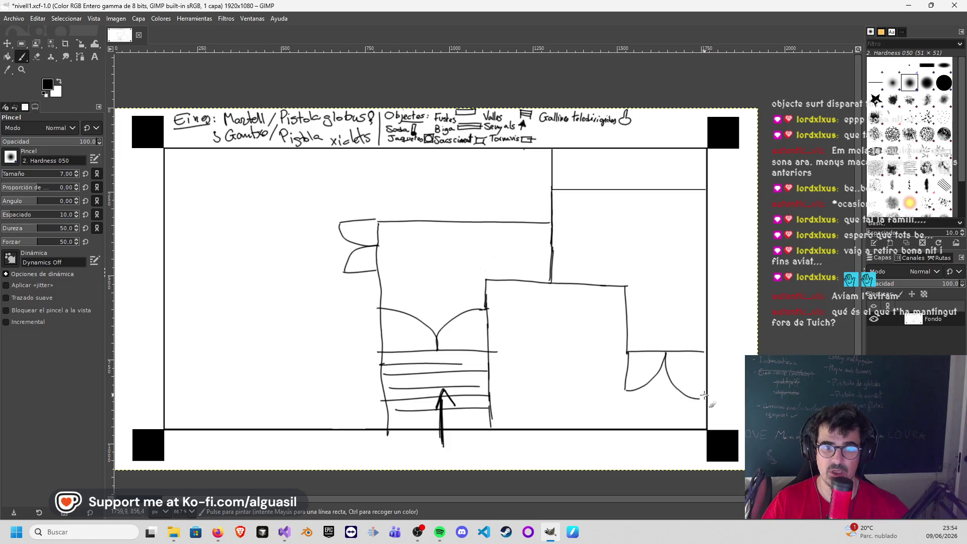
pyautogui.moveTo(668, 353); pyautogui.dragTo(701, 392)
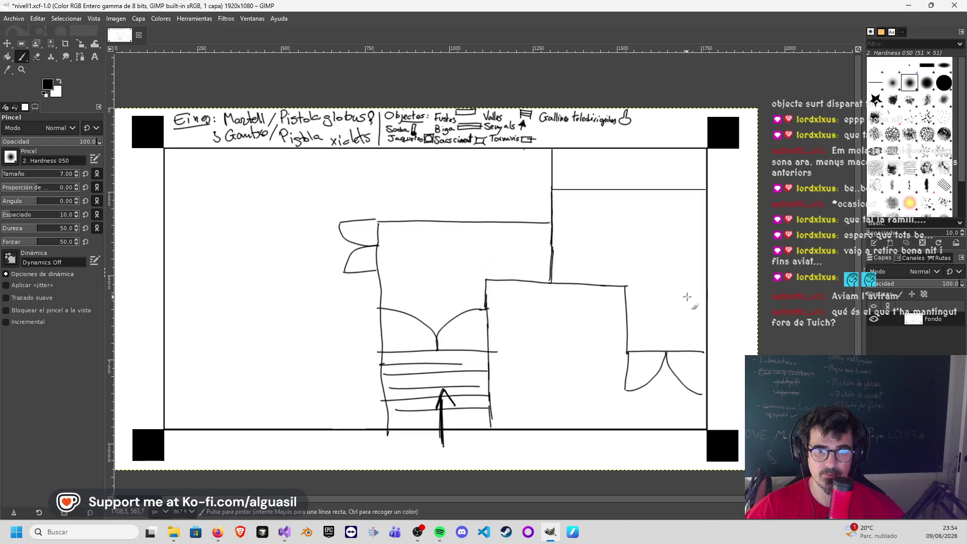
# Step: Outline a tall narrow column inside the new room
pyautogui.moveTo(686, 297); pyautogui.dragTo(683, 355)
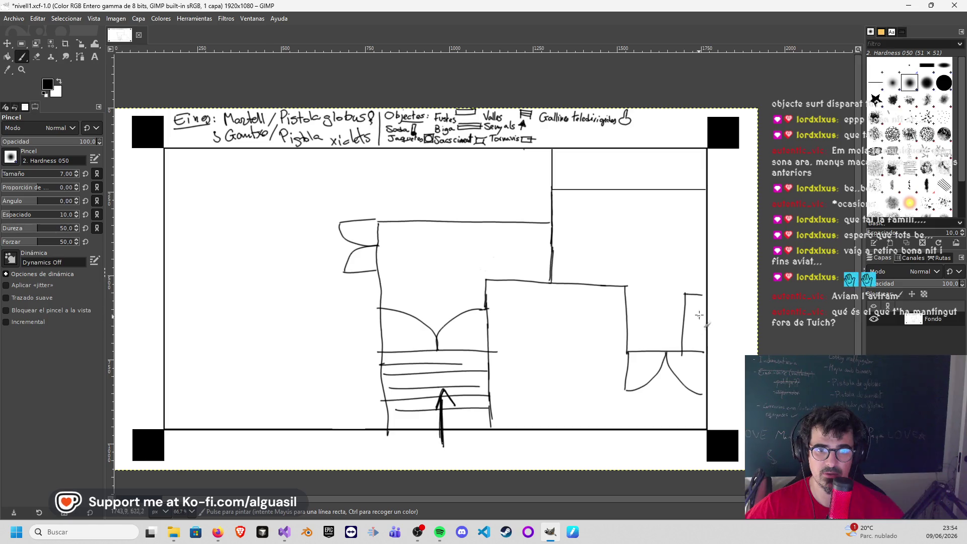
pyautogui.moveTo(703, 296); pyautogui.dragTo(703, 352)
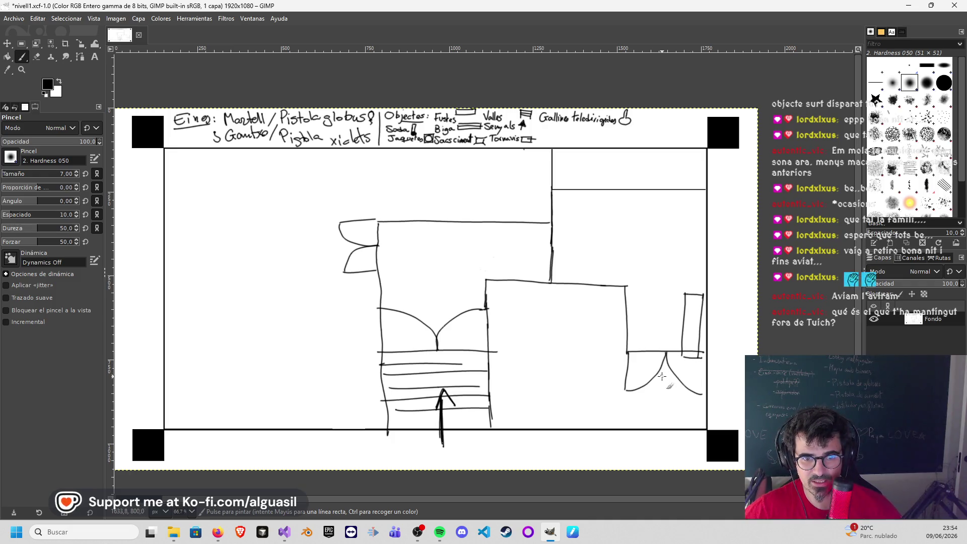
pyautogui.press('ctrl')
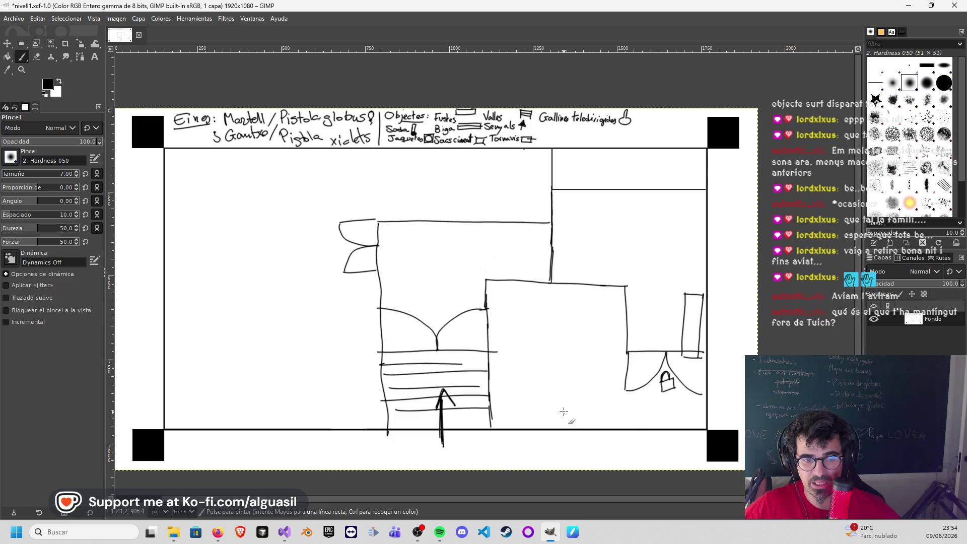
# Step: Draw a small envelope-style box marked with an X near the bottom wall
pyautogui.moveTo(566, 425); pyautogui.dragTo(595, 422)
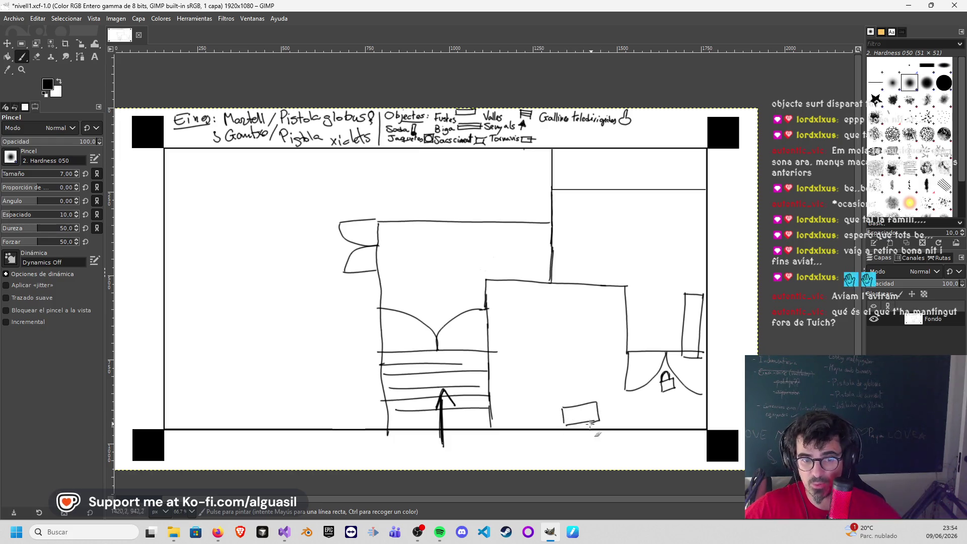
pyautogui.hotkey('ctrl', 'z')
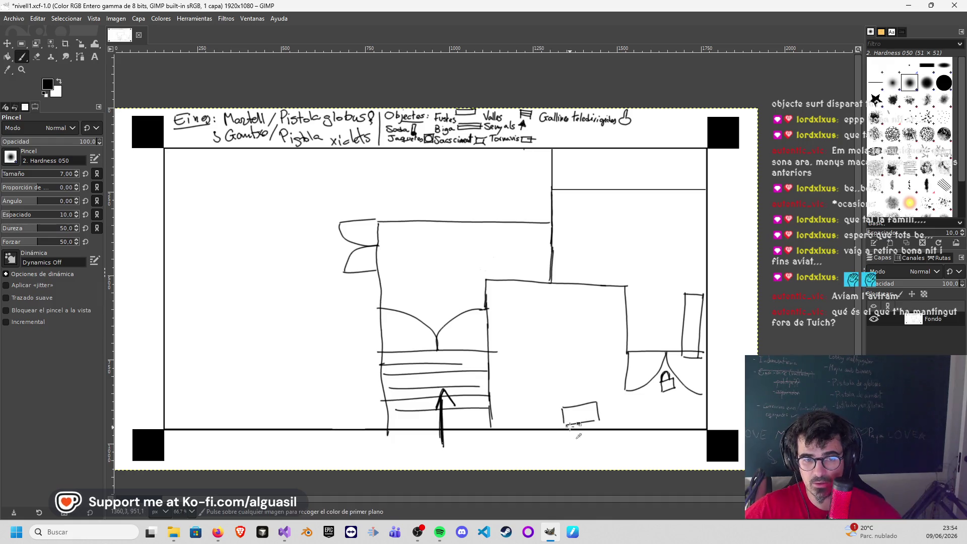
pyautogui.hotkey('ctrl', 'z')
pyautogui.hotkey('ctrl', 'z')
pyautogui.hotkey('ctrl', 'z')
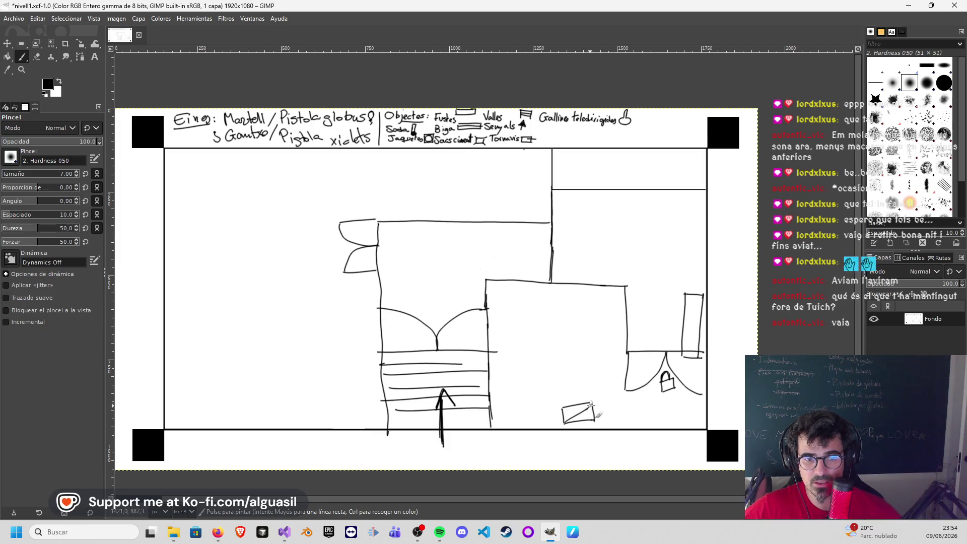
pyautogui.moveTo(573, 407); pyautogui.dragTo(597, 422)
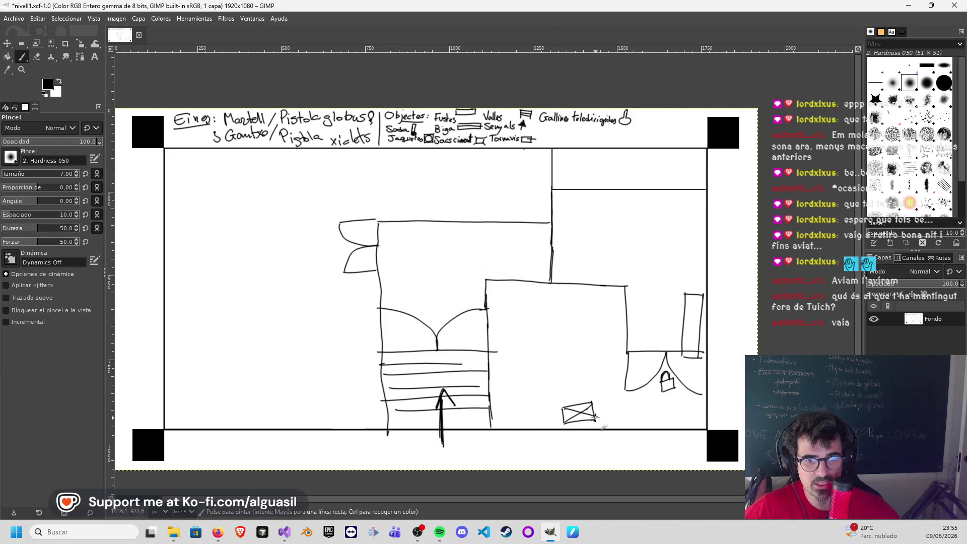
# Step: Hand-write the label 'mantell' beside the envelope, then make white the paint colour
pyautogui.moveTo(512, 413)
pyautogui.mouseDown()
pyautogui.moveTo(508, 419)
pyautogui.moveTo(536, 420)
pyautogui.mouseUp()
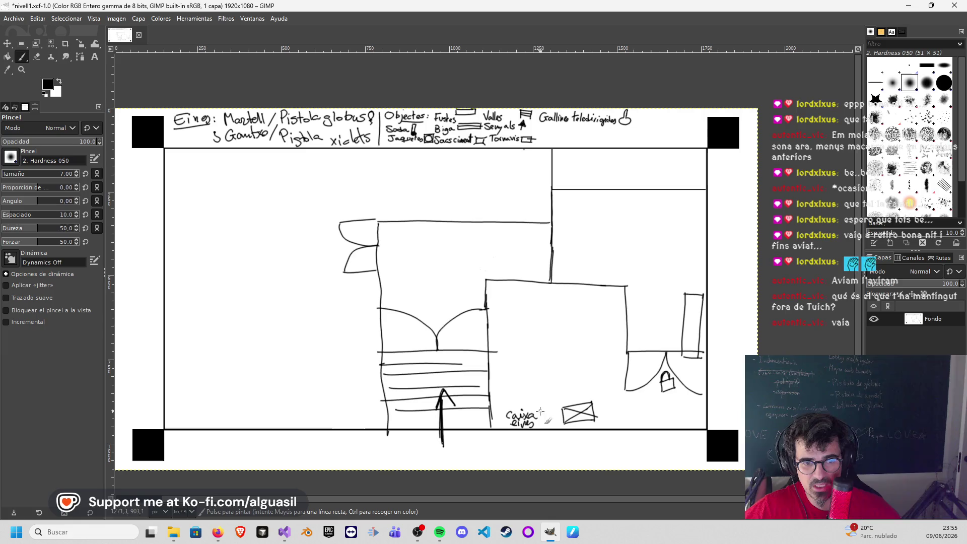
pyautogui.hotkey('ctrl', 'z')
pyautogui.hotkey('ctrl', 'z')
pyautogui.hotkey('ctrl', 'z')
pyautogui.hotkey('ctrl', 'z')
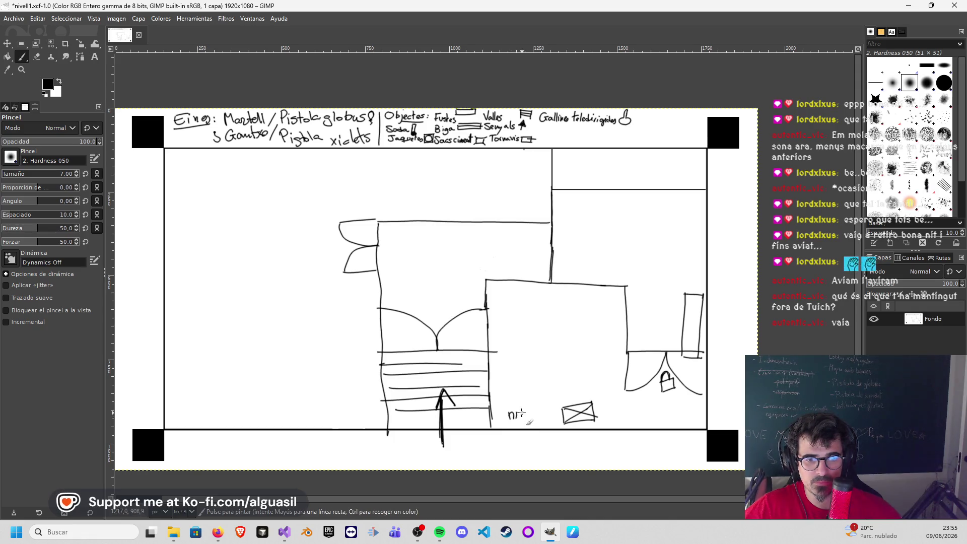
pyautogui.moveTo(526, 406)
pyautogui.mouseDown()
pyautogui.moveTo(544, 421)
pyautogui.moveTo(518, 419)
pyautogui.mouseUp()
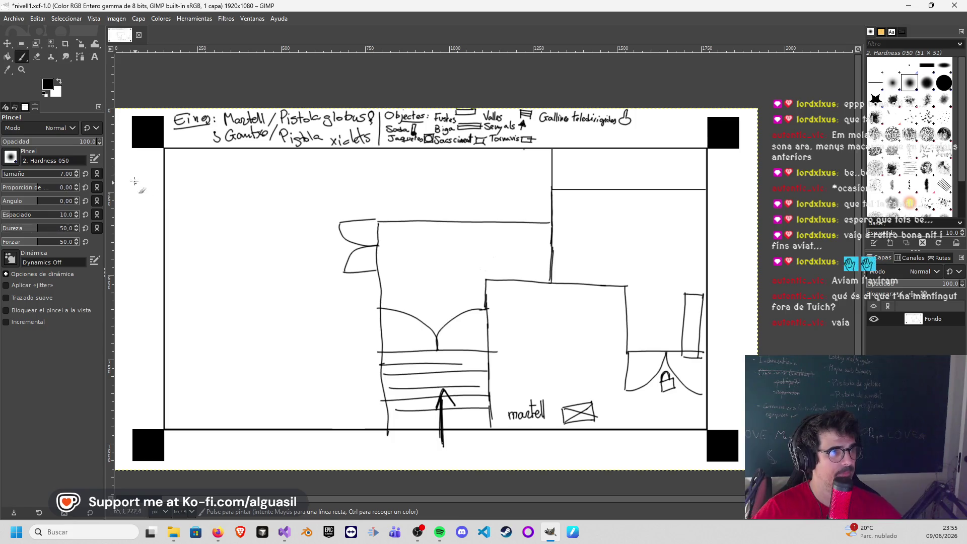
pyautogui.click(59, 78)
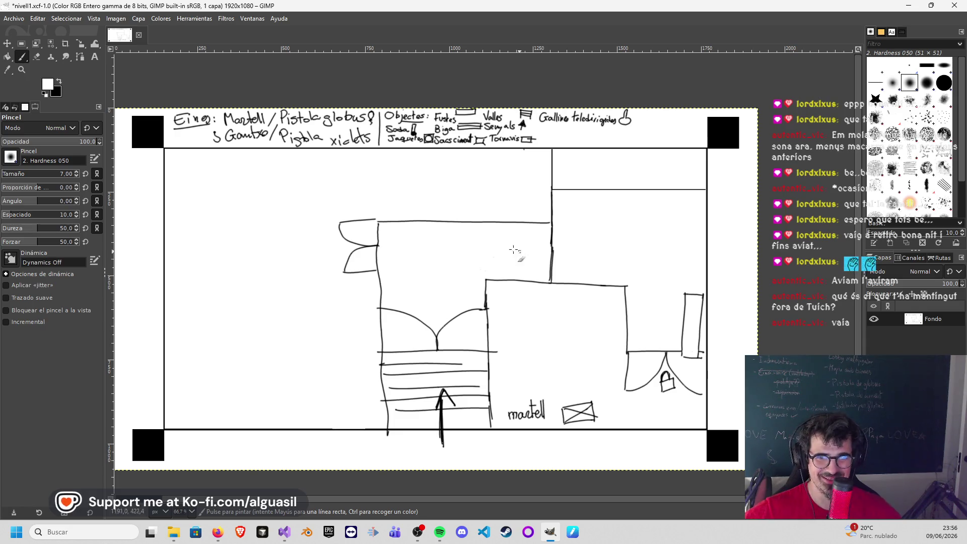
# Step: Patch the gap in the right wall in black and draw a new door beside the upper room wall
pyautogui.click(57, 82)
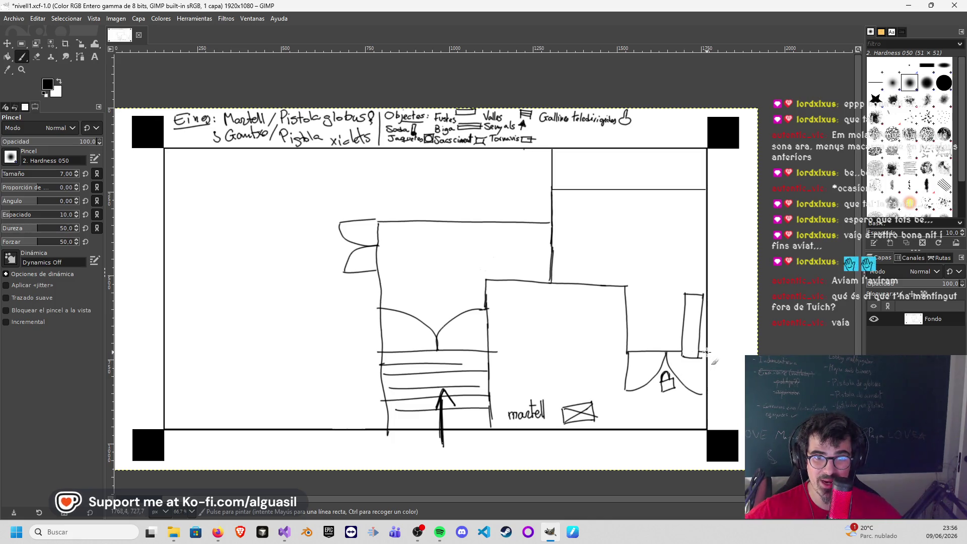
pyautogui.moveTo(704, 360); pyautogui.dragTo(708, 291)
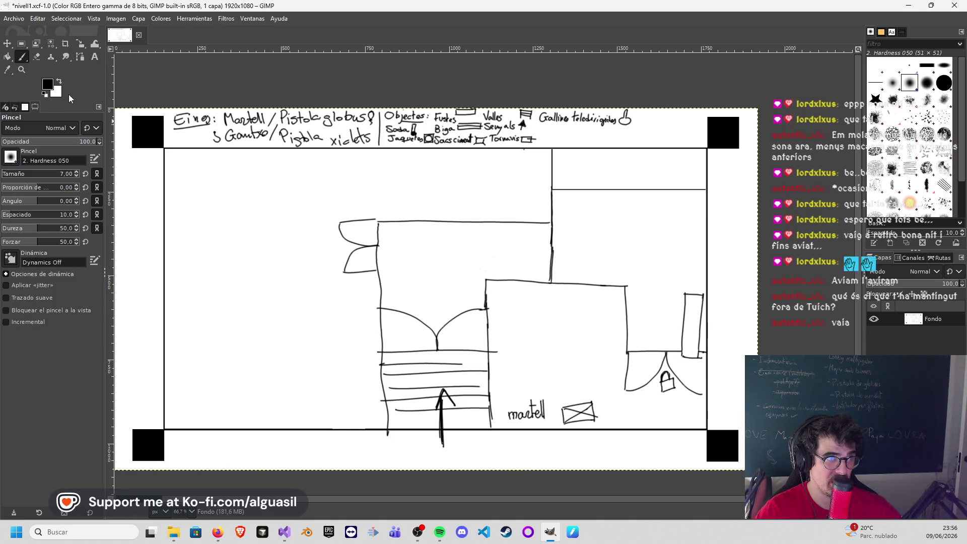
pyautogui.click(59, 81)
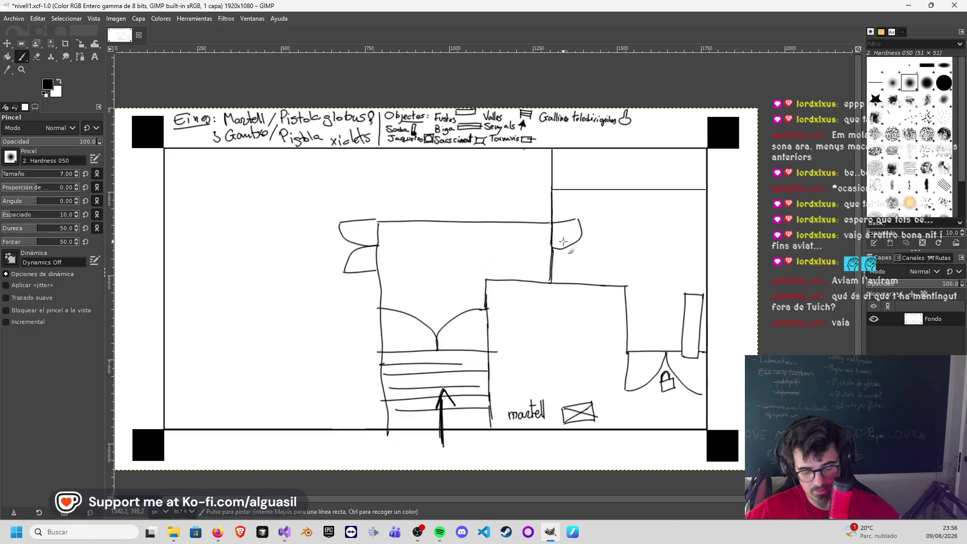
pyautogui.hotkey('ctrl', 'z')
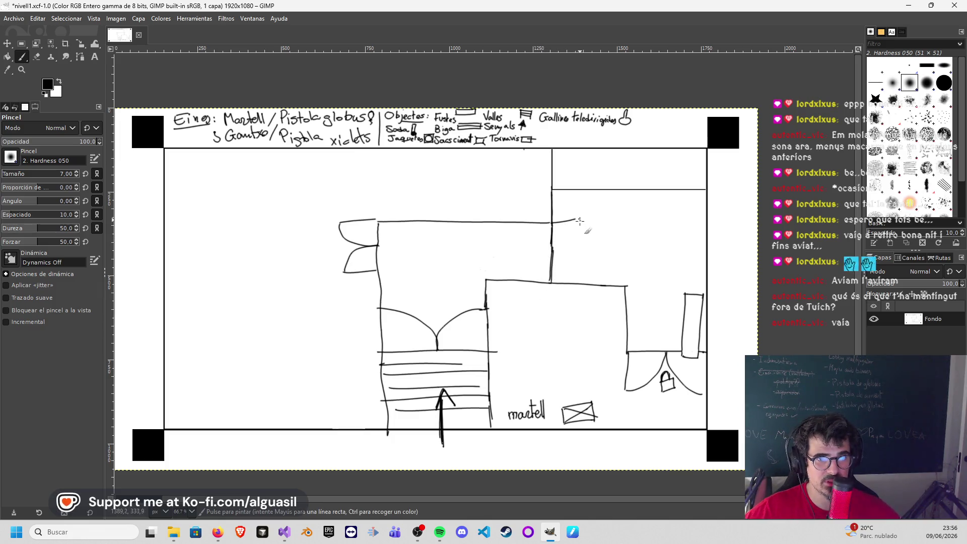
pyautogui.moveTo(553, 247)
pyautogui.mouseDown()
pyautogui.moveTo(581, 247)
pyautogui.moveTo(592, 275)
pyautogui.mouseUp()
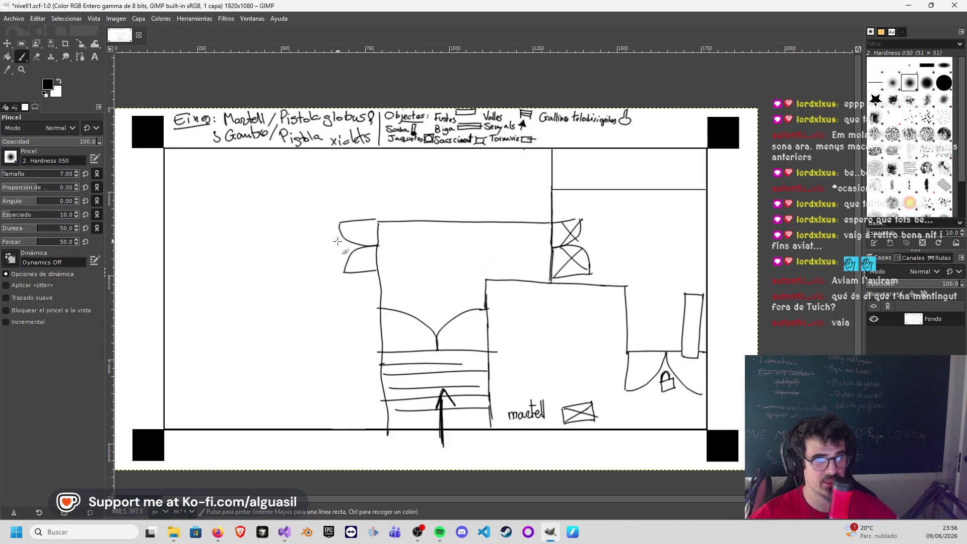
# Step: Fill in the padlock beside the left wing and the door padlock
pyautogui.moveTo(327, 249); pyautogui.dragTo(327, 256)
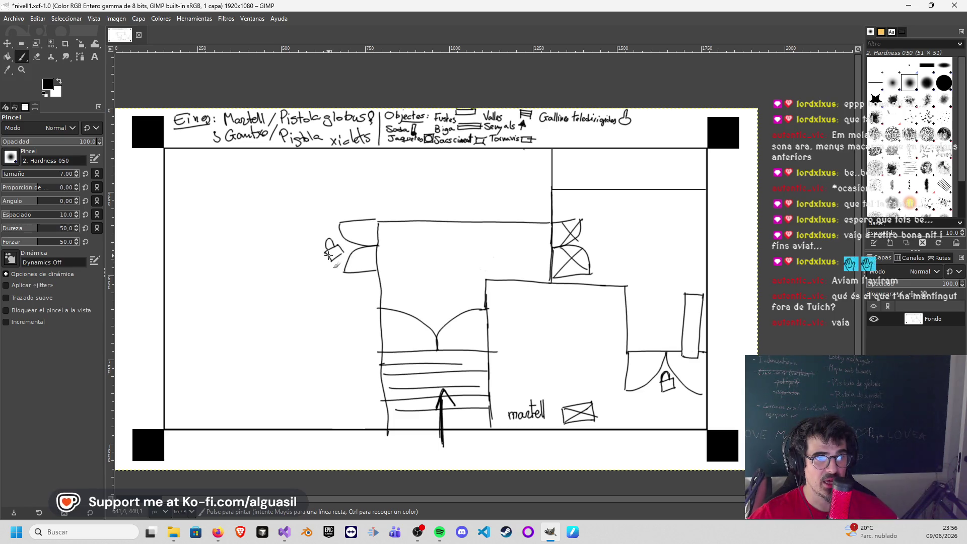
pyautogui.moveTo(329, 248); pyautogui.dragTo(337, 257)
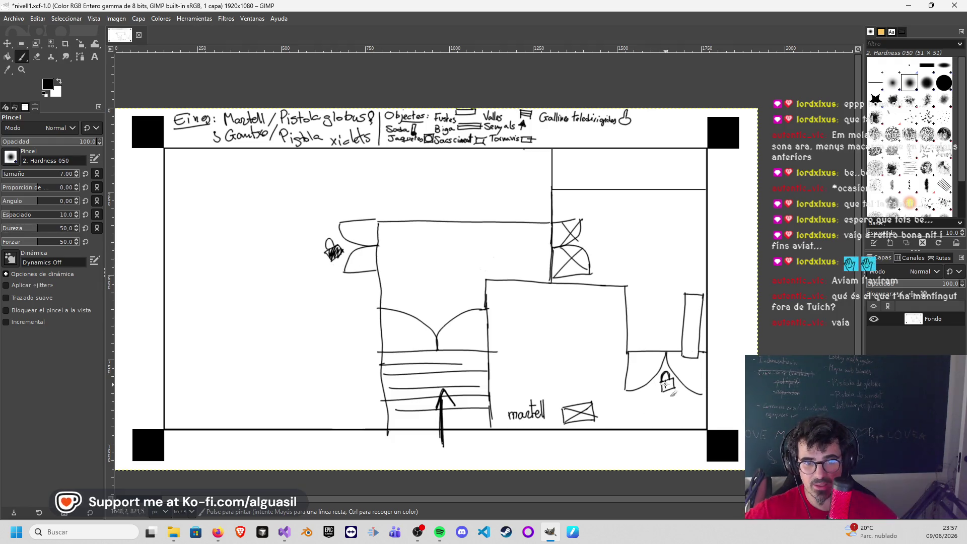
pyautogui.moveTo(670, 387); pyautogui.dragTo(665, 380)
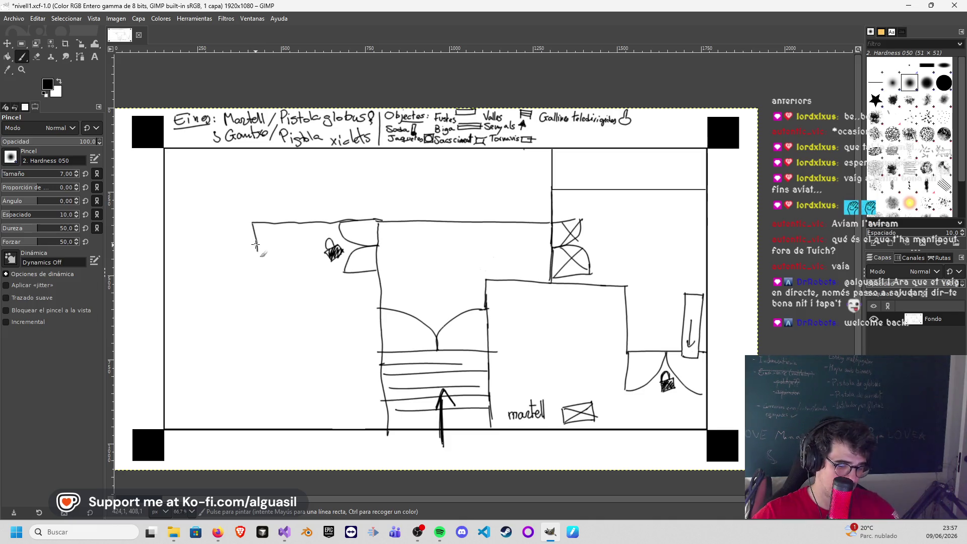
# Step: Undo stray strokes near the top-left wall and draw a curved arrow in the central room
pyautogui.hotkey('ctrl', 'z')
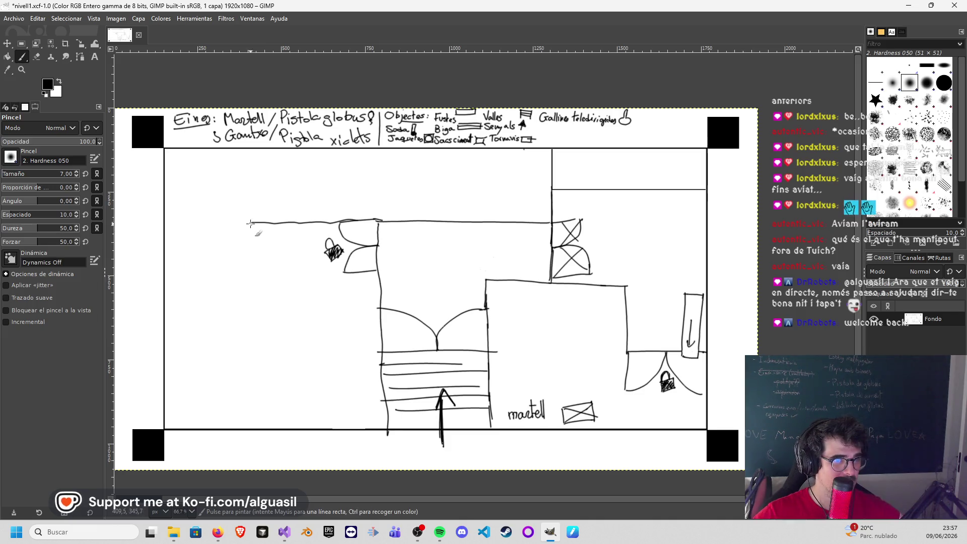
pyautogui.moveTo(255, 233); pyautogui.dragTo(254, 244)
pyautogui.hotkey('ctrl', 'z')
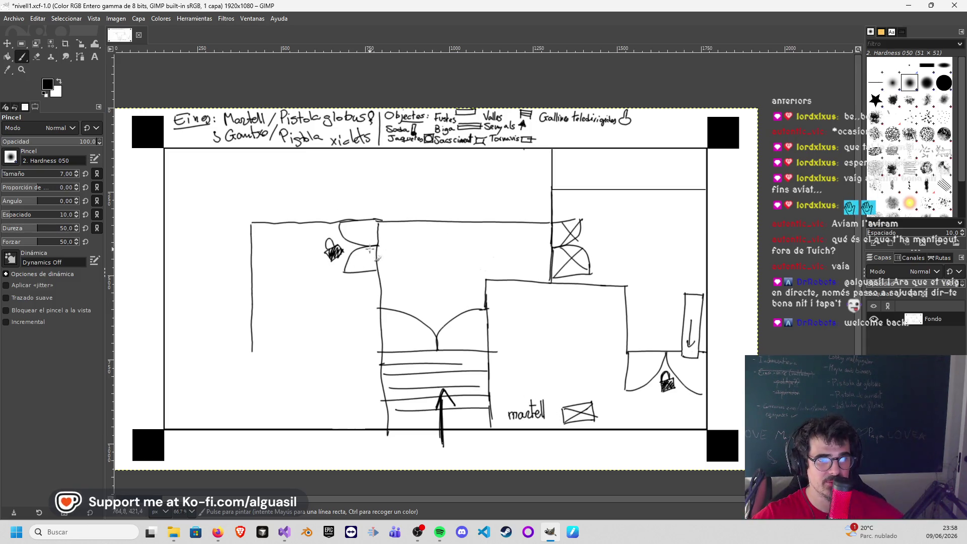
pyautogui.moveTo(426, 283); pyautogui.dragTo(392, 252)
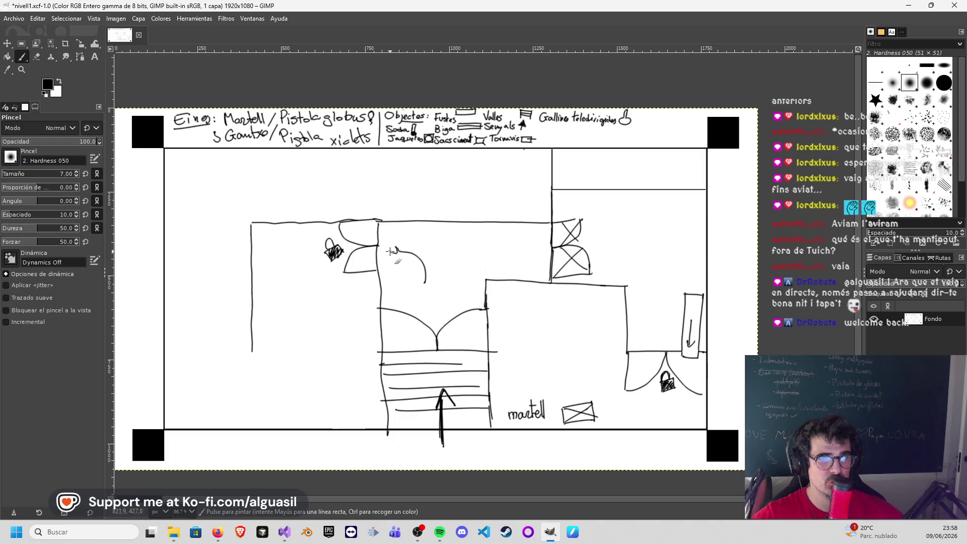
pyautogui.hotkey('ctrl', 'z')
pyautogui.hotkey('ctrl', 'z')
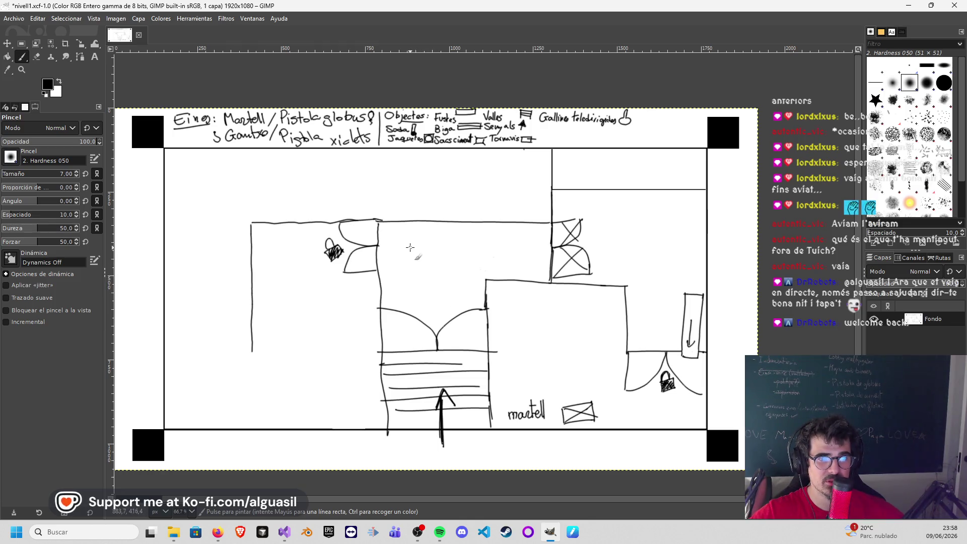
pyautogui.moveTo(418, 259); pyautogui.dragTo(425, 286)
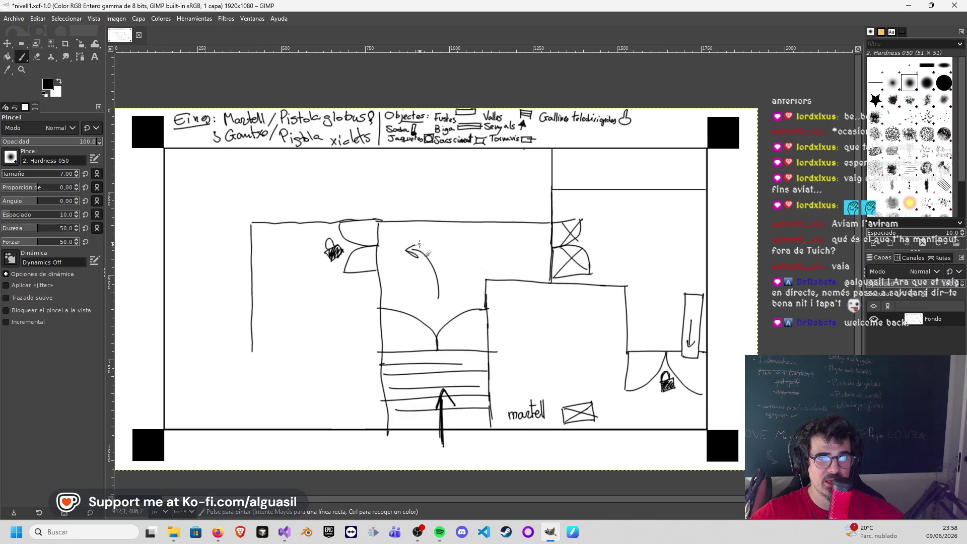
# Step: Add an arrowhead cross, a straight arrow and a second curved arrow, plus a vertical line in the top-right room
pyautogui.moveTo(399, 245)
pyautogui.mouseDown()
pyautogui.moveTo(412, 259)
pyautogui.moveTo(484, 257)
pyautogui.mouseUp()
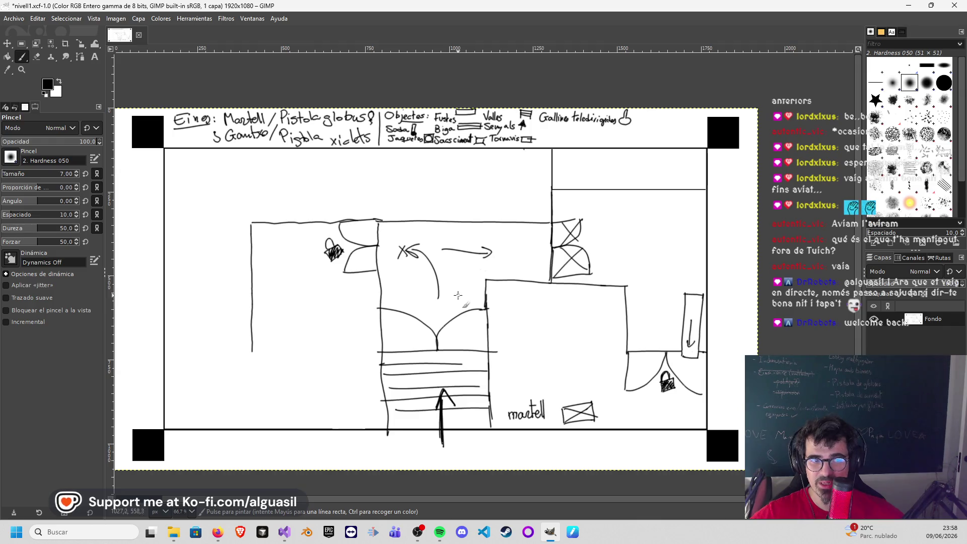
pyautogui.moveTo(487, 263)
pyautogui.mouseDown()
pyautogui.moveTo(456, 284)
pyautogui.moveTo(487, 274)
pyautogui.mouseUp()
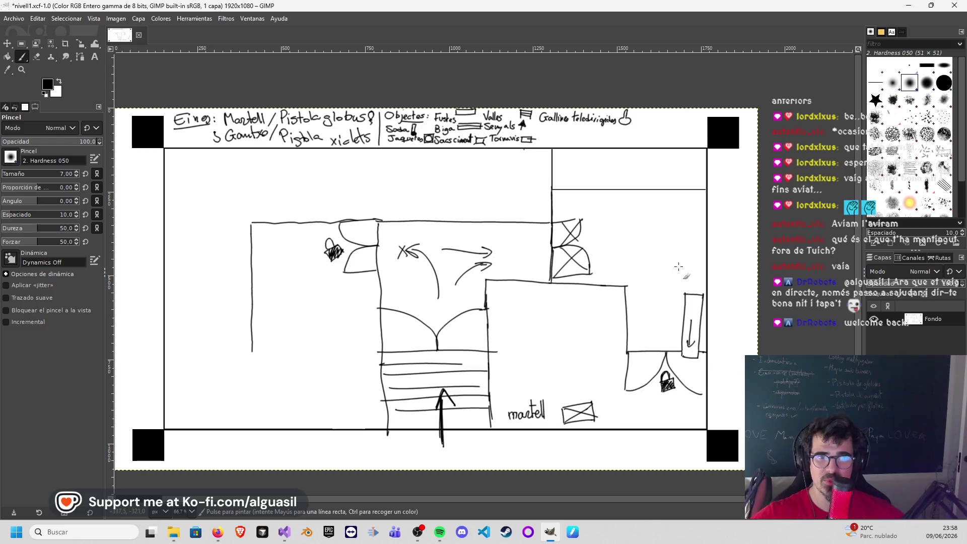
pyautogui.moveTo(567, 152); pyautogui.dragTo(567, 193)
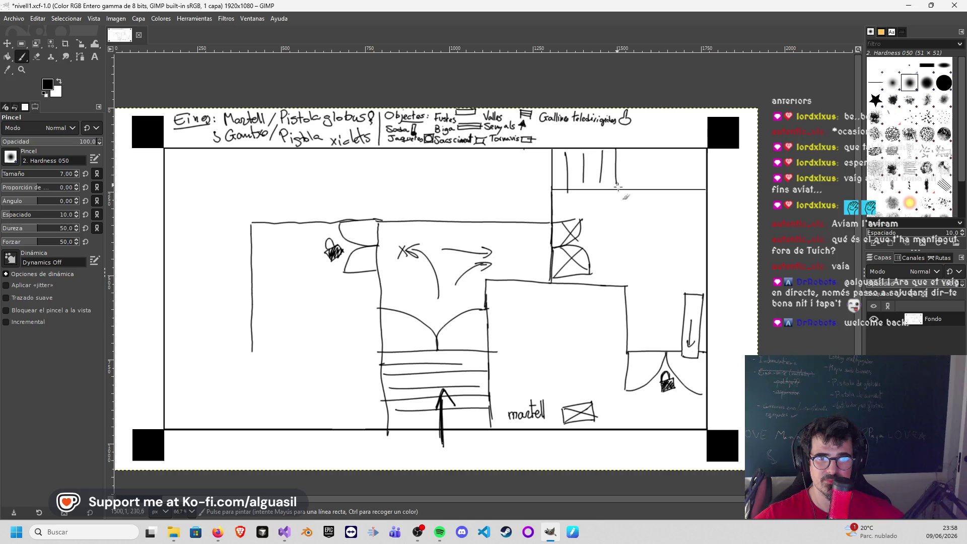
# Step: Draw vertical bars across the top-right room and a small mark beside the shaded figure
pyautogui.moveTo(654, 150)
pyautogui.mouseDown()
pyautogui.moveTo(654, 185)
pyautogui.moveTo(671, 186)
pyautogui.mouseUp()
pyautogui.moveTo(688, 150); pyautogui.dragTo(688, 186)
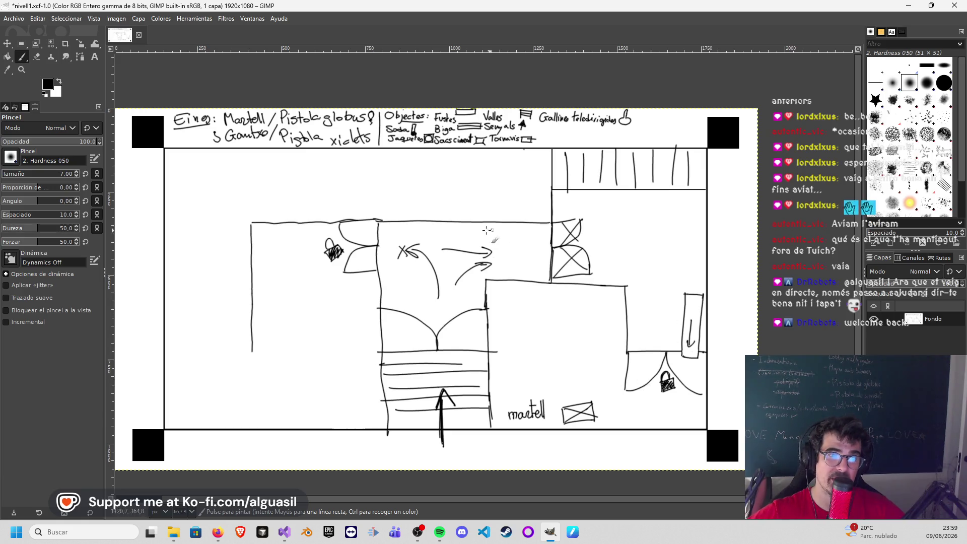
pyautogui.moveTo(345, 228); pyautogui.dragTo(346, 251)
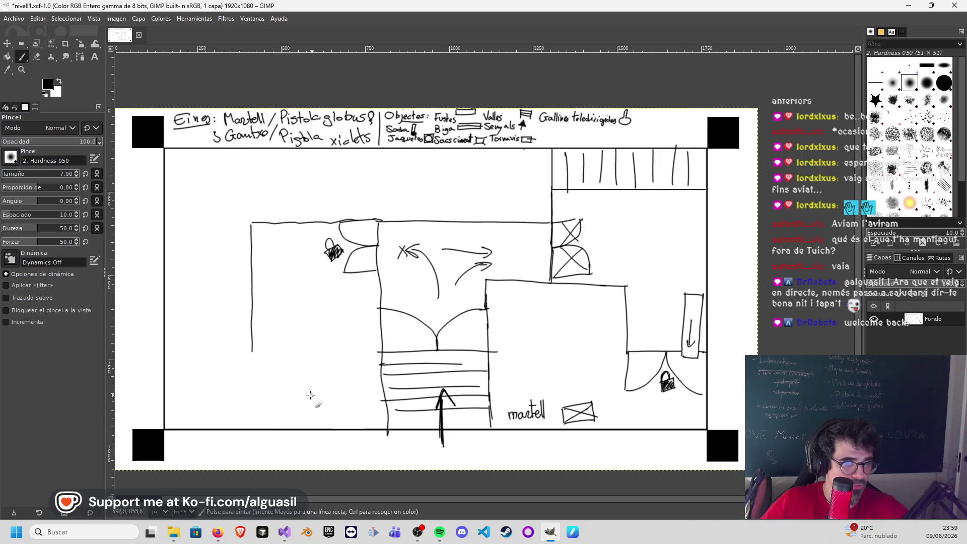
# Step: Draw a slanted plank shape in the lower-left area of the map
pyautogui.moveTo(277, 394); pyautogui.dragTo(354, 401)
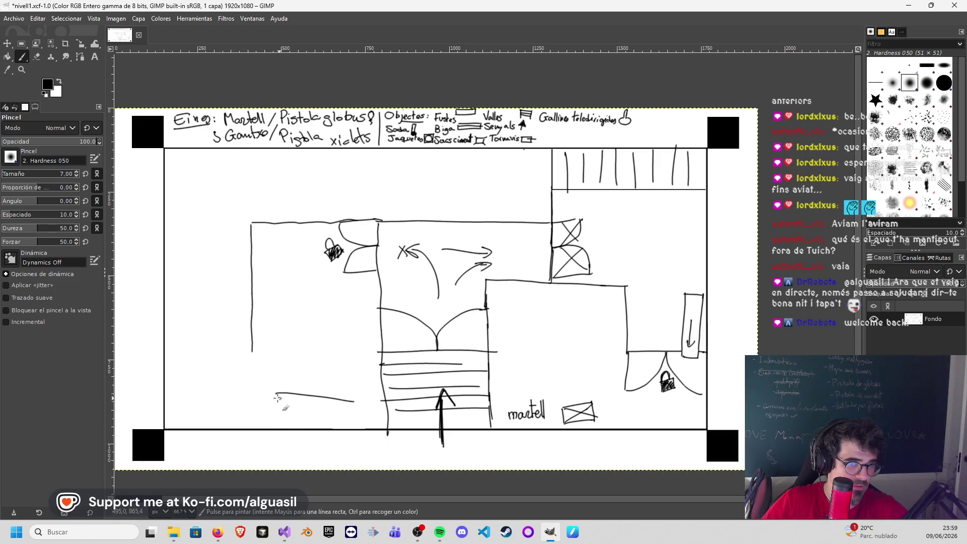
pyautogui.moveTo(275, 407); pyautogui.dragTo(373, 417)
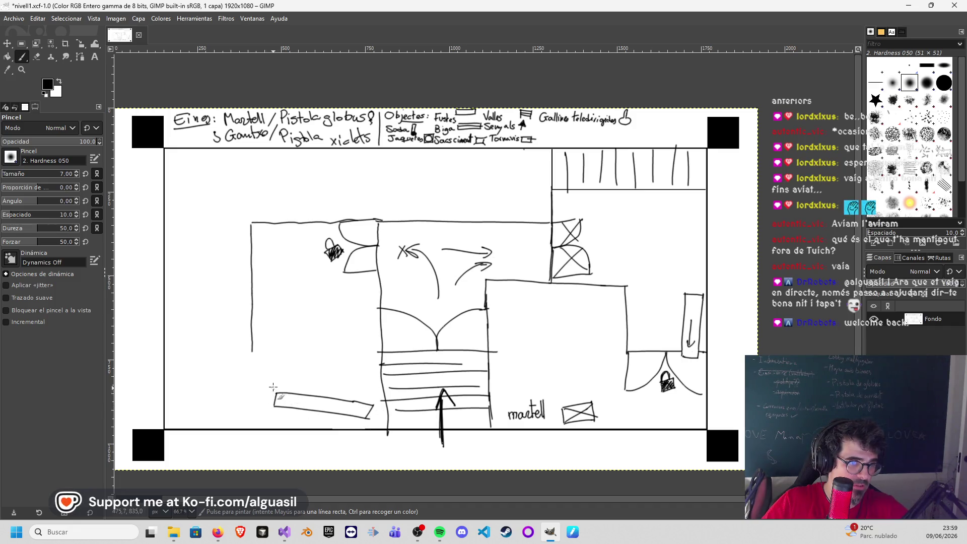
pyautogui.moveTo(274, 381)
pyautogui.mouseDown()
pyautogui.moveTo(281, 394)
pyautogui.moveTo(358, 401)
pyautogui.mouseUp()
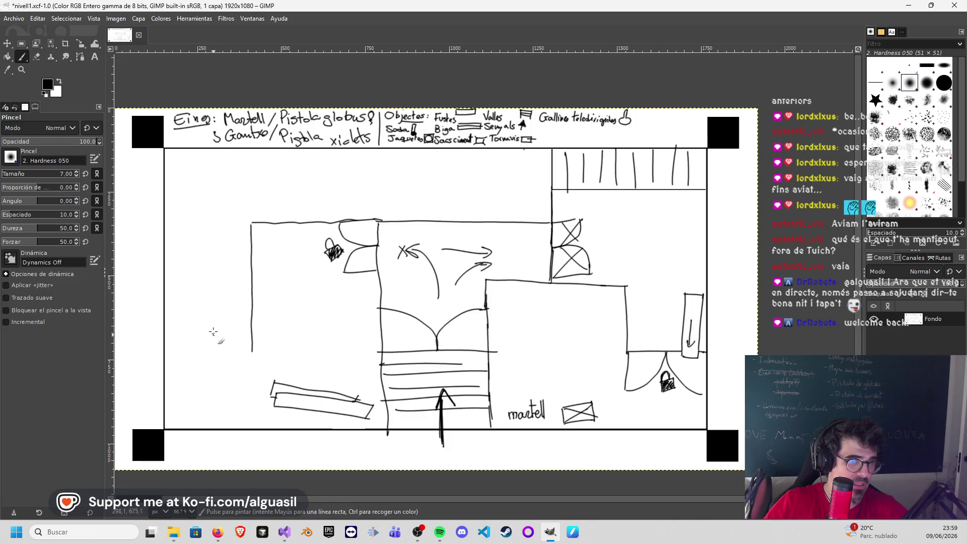
# Step: Draw two jagged lines at the left edge and hatch densely between them
pyautogui.moveTo(165, 266)
pyautogui.mouseDown()
pyautogui.moveTo(227, 245)
pyautogui.moveTo(248, 254)
pyautogui.mouseUp()
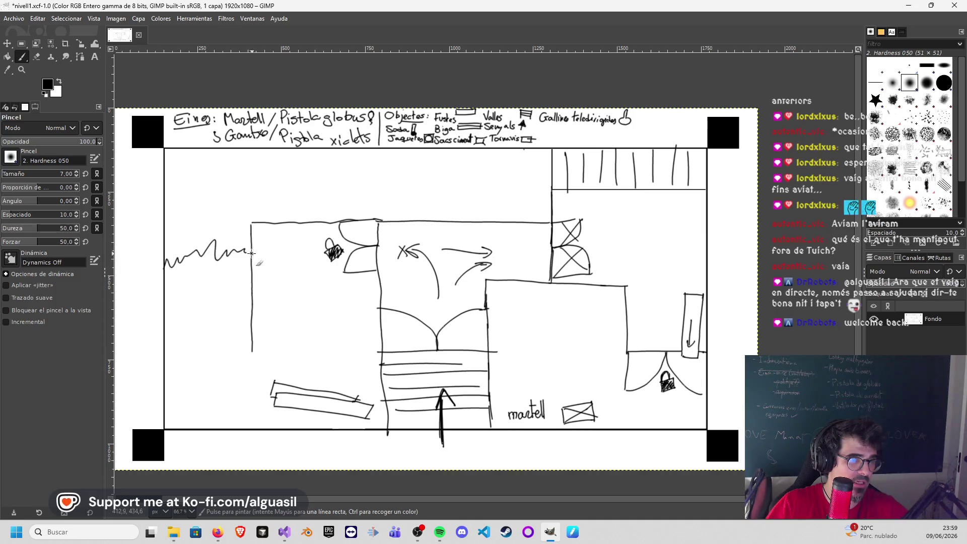
pyautogui.moveTo(198, 328); pyautogui.dragTo(162, 307)
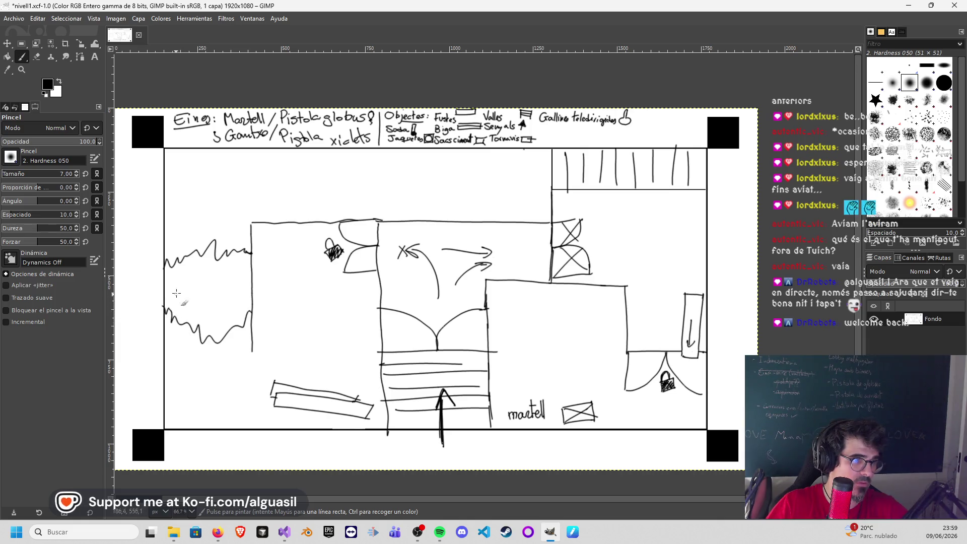
pyautogui.moveTo(165, 274)
pyautogui.mouseDown()
pyautogui.moveTo(201, 280)
pyautogui.moveTo(238, 269)
pyautogui.moveTo(218, 311)
pyautogui.moveTo(239, 318)
pyautogui.moveTo(189, 328)
pyautogui.moveTo(174, 287)
pyautogui.moveTo(225, 326)
pyautogui.moveTo(241, 282)
pyautogui.moveTo(224, 257)
pyautogui.moveTo(189, 262)
pyautogui.moveTo(217, 278)
pyautogui.moveTo(235, 337)
pyautogui.moveTo(183, 309)
pyautogui.mouseUp()
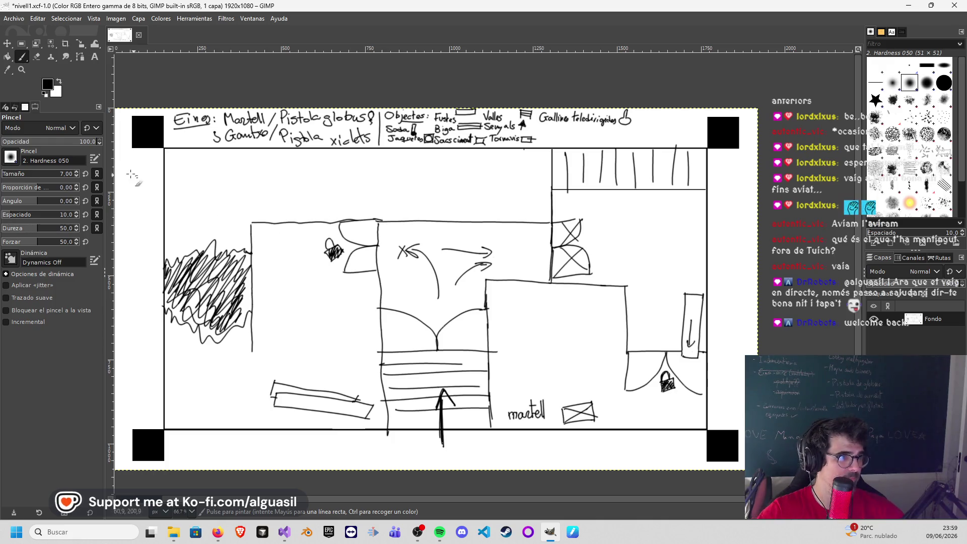
pyautogui.click(38, 57)
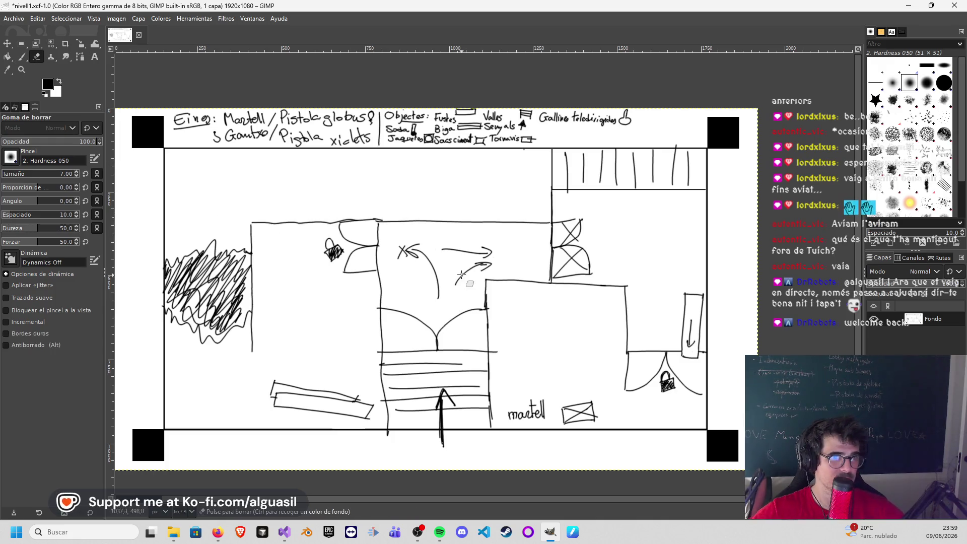
# Step: Erase the arrow sketches in the central room and remove the Fondo layer's alpha channel
pyautogui.moveTo(13, 179); pyautogui.dragTo(22, 178)
pyautogui.moveTo(421, 252)
pyautogui.mouseDown()
pyautogui.moveTo(411, 255)
pyautogui.moveTo(462, 256)
pyautogui.moveTo(454, 284)
pyautogui.mouseUp()
pyautogui.press('p')
pyautogui.press('x')
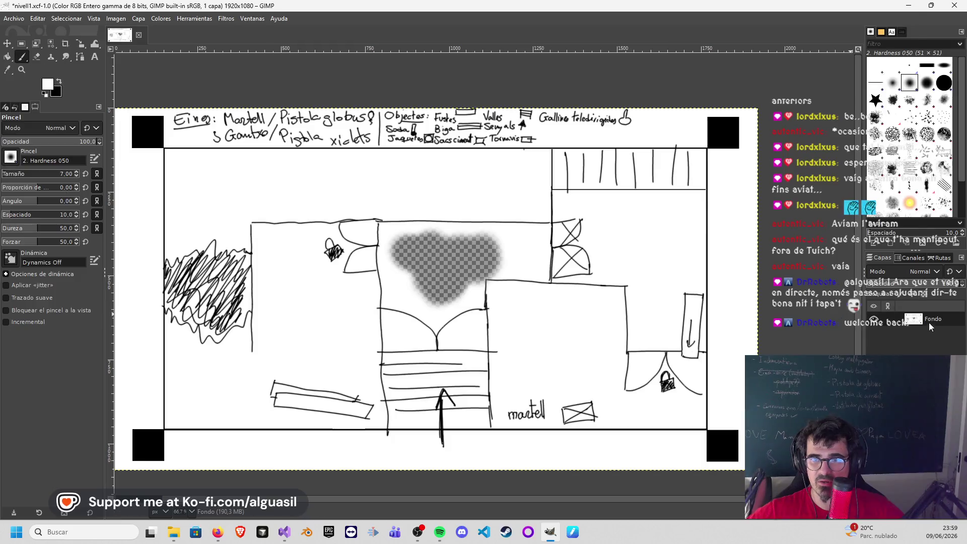
pyautogui.rightClick(922, 322)
pyautogui.click(843, 325)
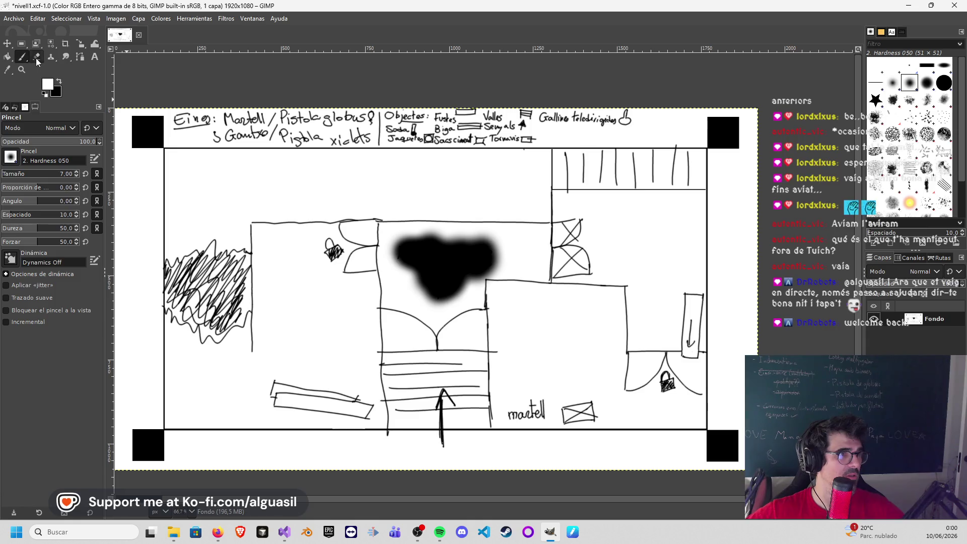
# Step: Bucket-fill the leftover black blob white and erase the dark strokes around it
pyautogui.hotkey('shift', 'e')
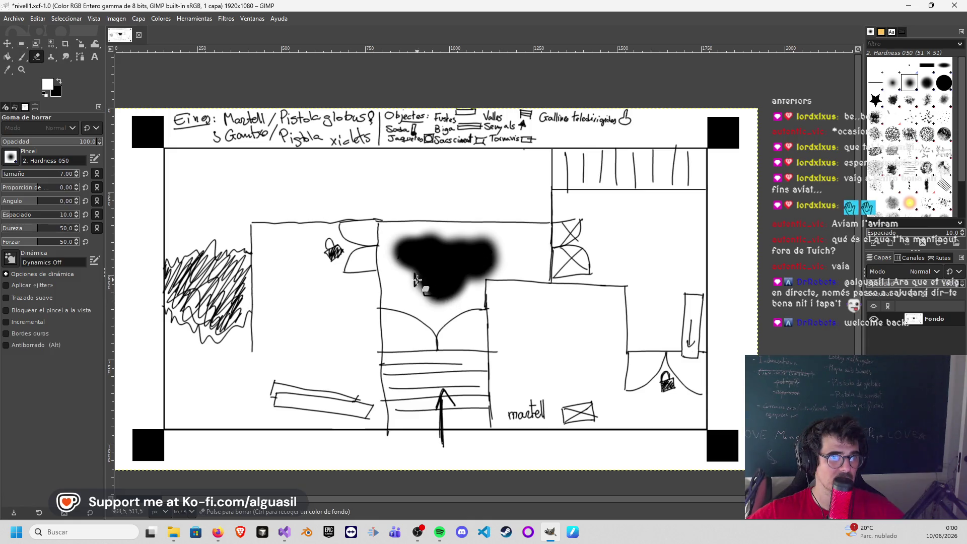
pyautogui.click(23, 58)
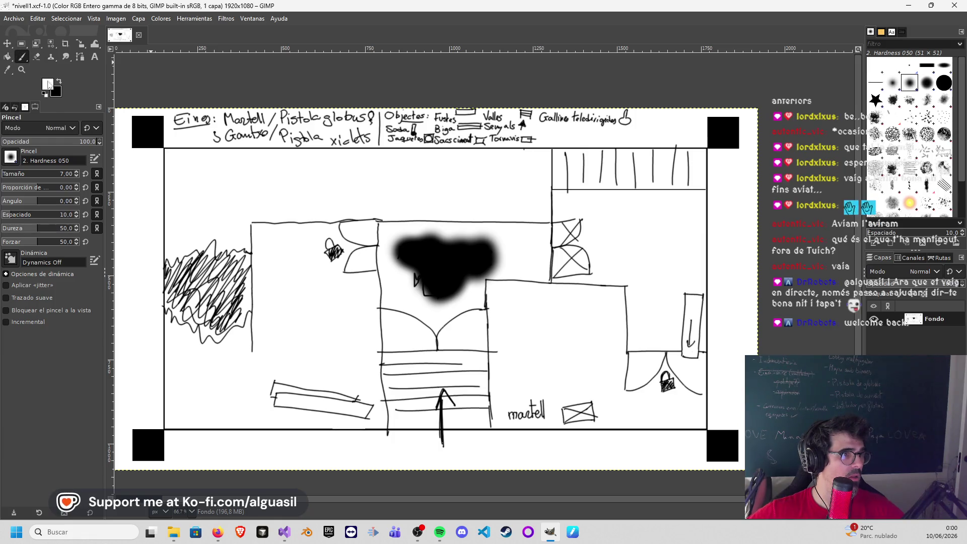
pyautogui.click(7, 57)
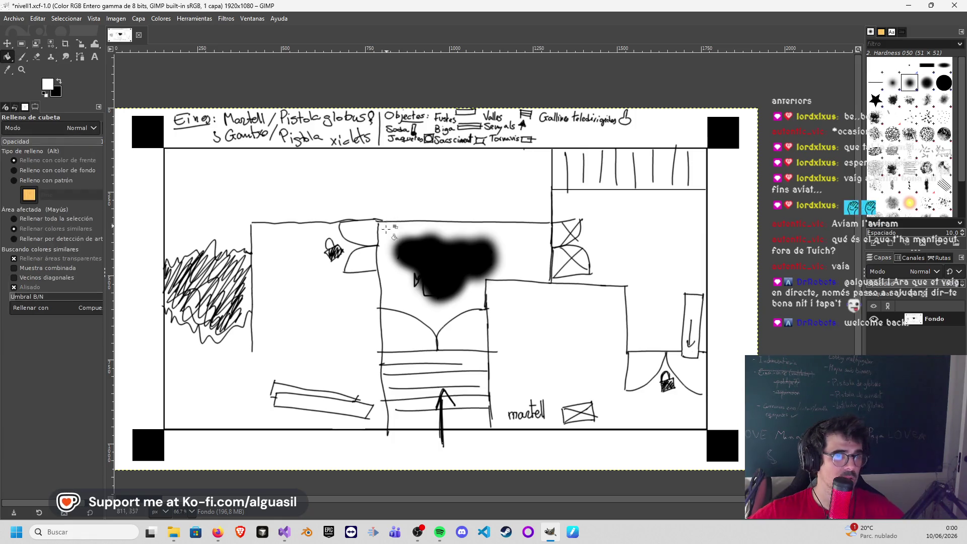
pyautogui.click(432, 277)
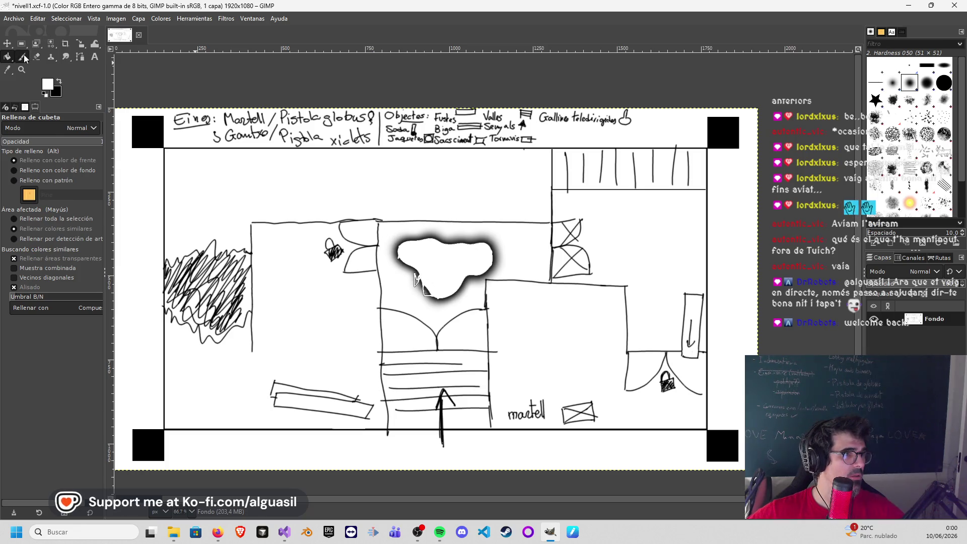
pyautogui.click(37, 57)
pyautogui.moveTo(428, 277); pyautogui.dragTo(439, 266)
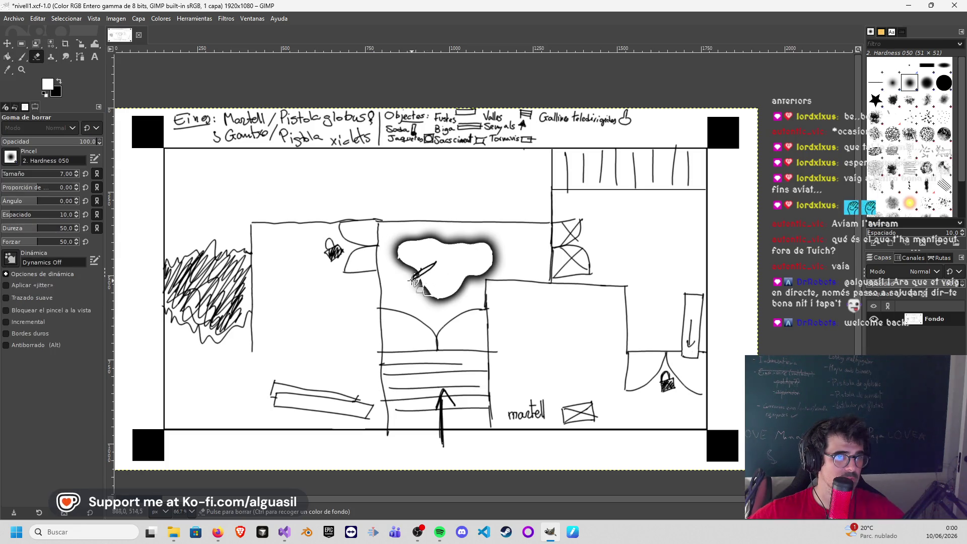
pyautogui.moveTo(13, 176); pyautogui.dragTo(34, 175)
pyautogui.moveTo(419, 272); pyautogui.dragTo(431, 261)
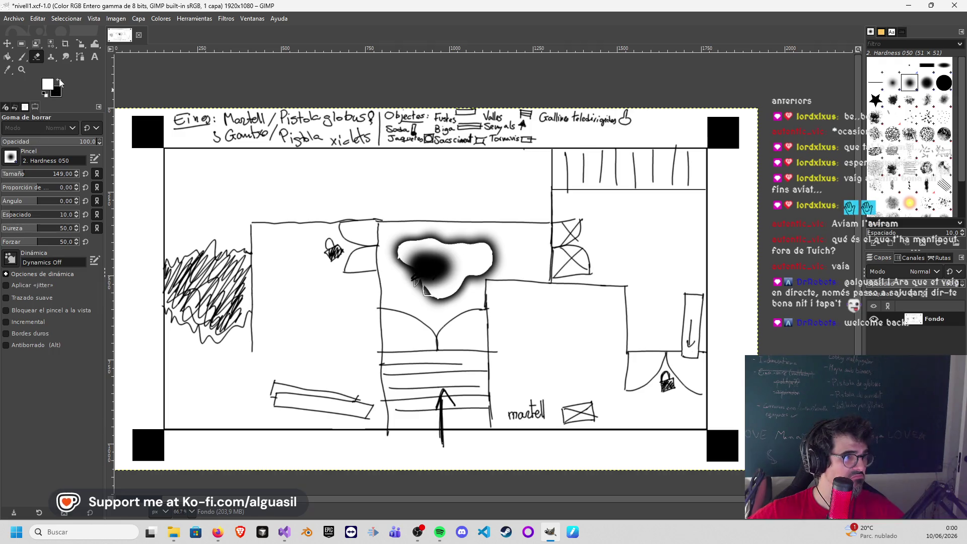
# Step: Paint white over the remaining blob with a large brush, then size 25, restoring black foreground
pyautogui.click(21, 58)
pyautogui.moveTo(23, 172); pyautogui.dragTo(34, 172)
pyautogui.moveTo(416, 269)
pyautogui.mouseDown()
pyautogui.moveTo(405, 262)
pyautogui.moveTo(442, 297)
pyautogui.mouseUp()
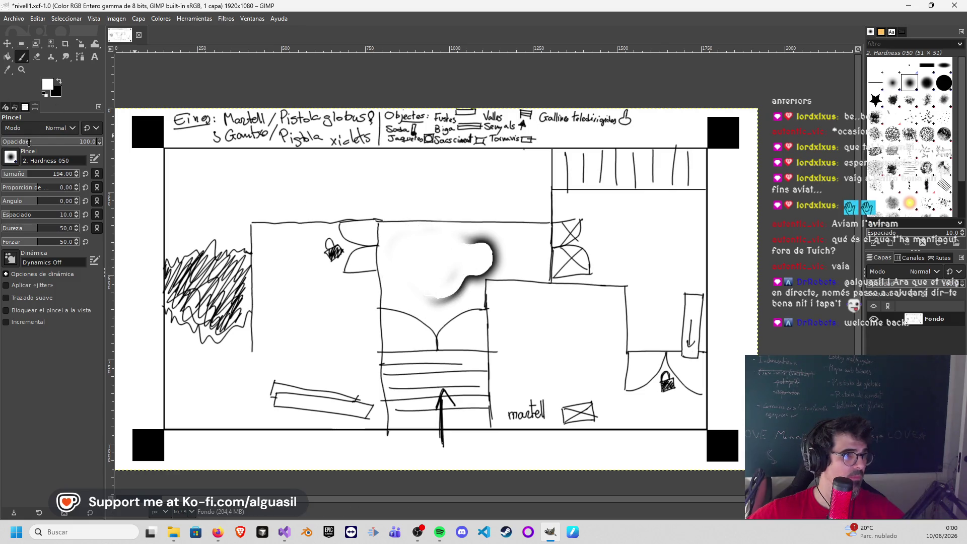
pyautogui.moveTo(15, 174); pyautogui.dragTo(10, 174)
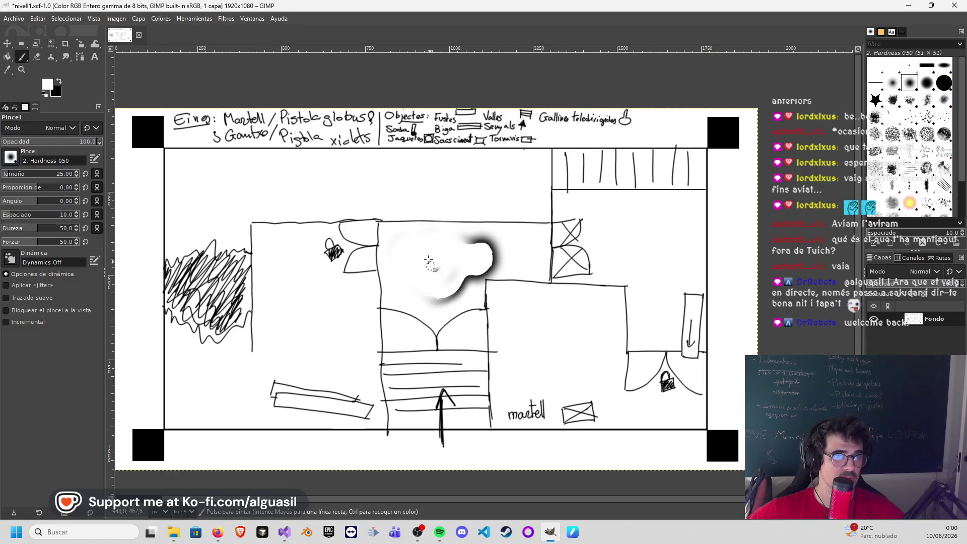
pyautogui.moveTo(436, 237)
pyautogui.mouseDown()
pyautogui.moveTo(489, 233)
pyautogui.moveTo(482, 240)
pyautogui.moveTo(497, 269)
pyautogui.moveTo(430, 295)
pyautogui.mouseUp()
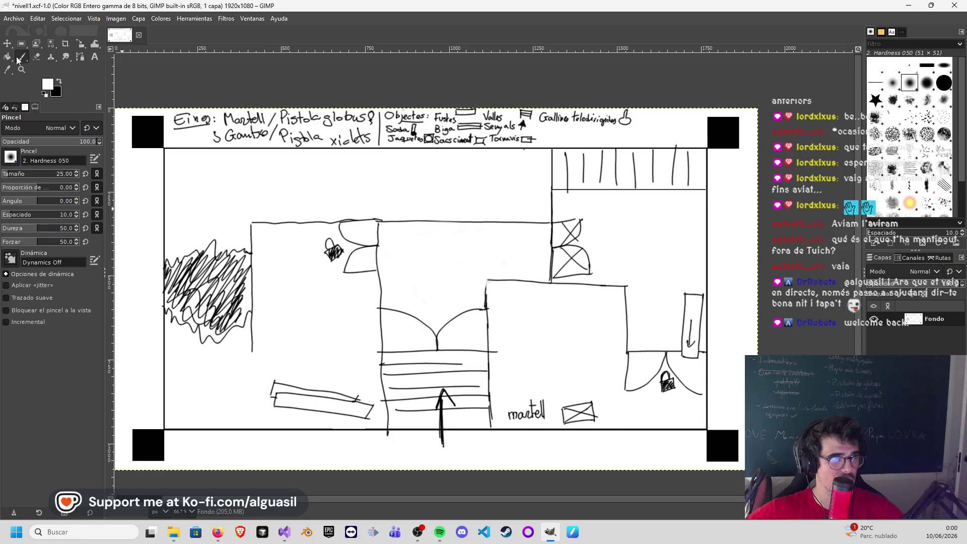
pyautogui.hotkey('shift', 'e')
pyautogui.press('x')
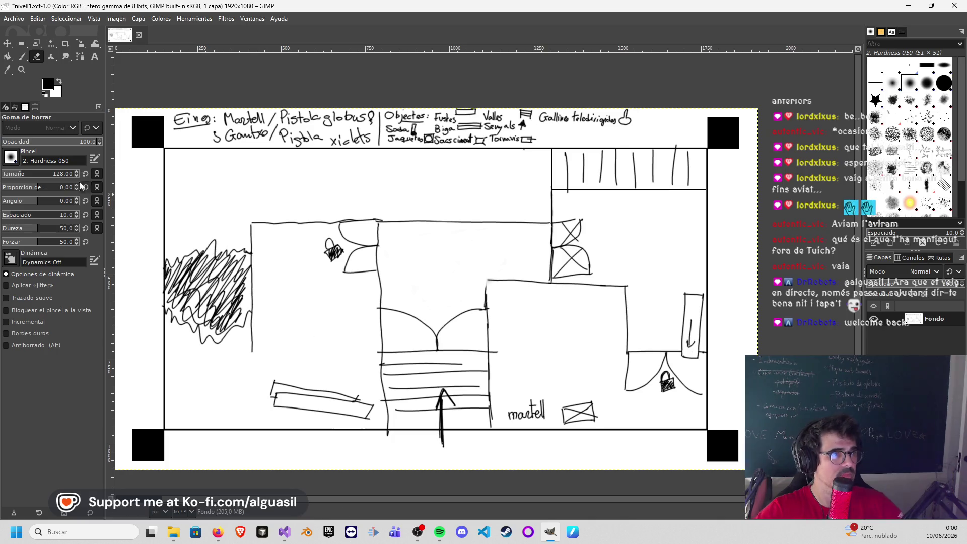
# Step: With brush size 5, undo a trial squiggle and draw a short line above the central room
pyautogui.click(4, 180)
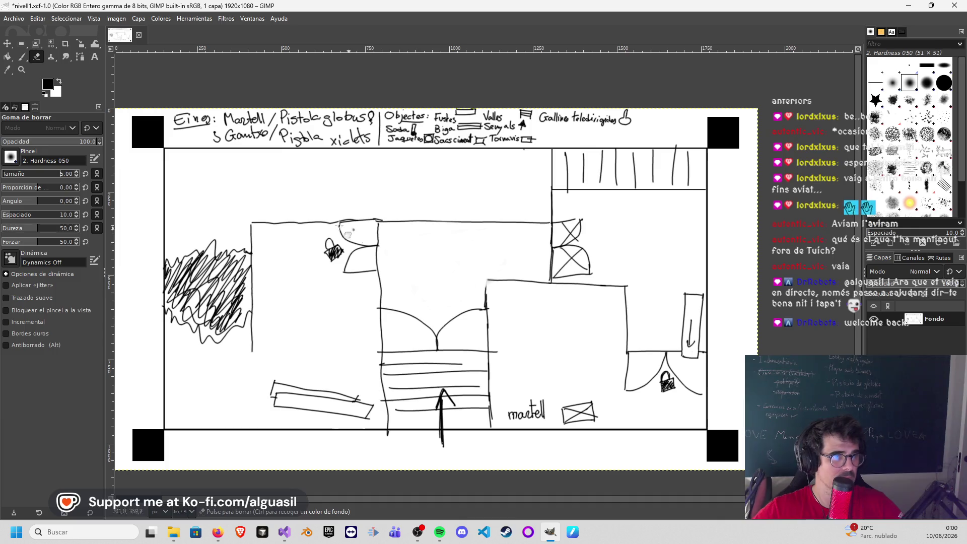
pyautogui.click(21, 59)
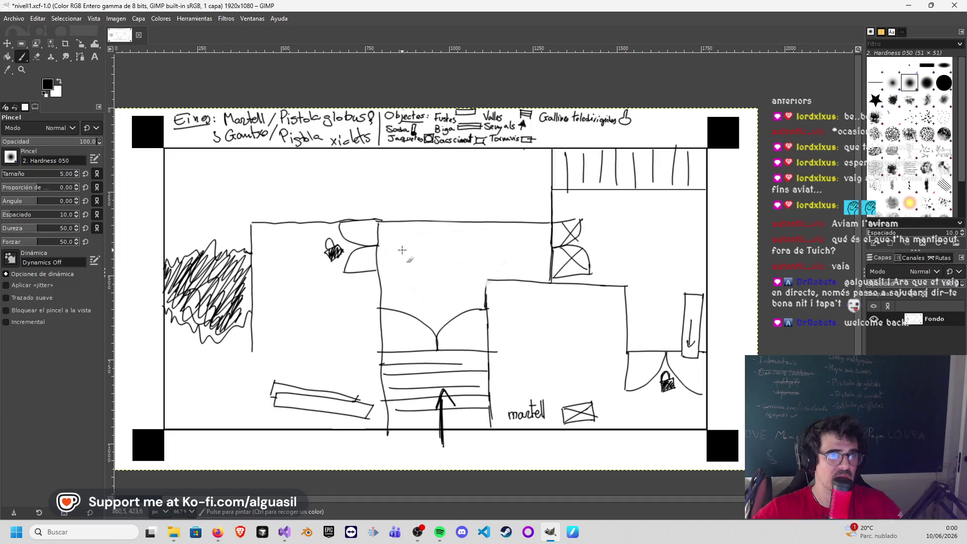
pyautogui.moveTo(450, 248); pyautogui.dragTo(457, 256)
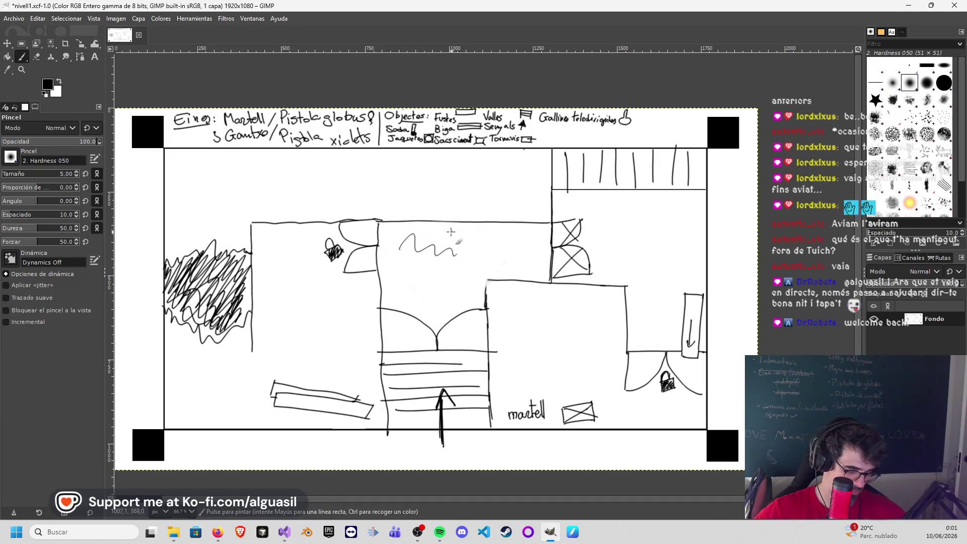
pyautogui.hotkey('ctrl', 'z')
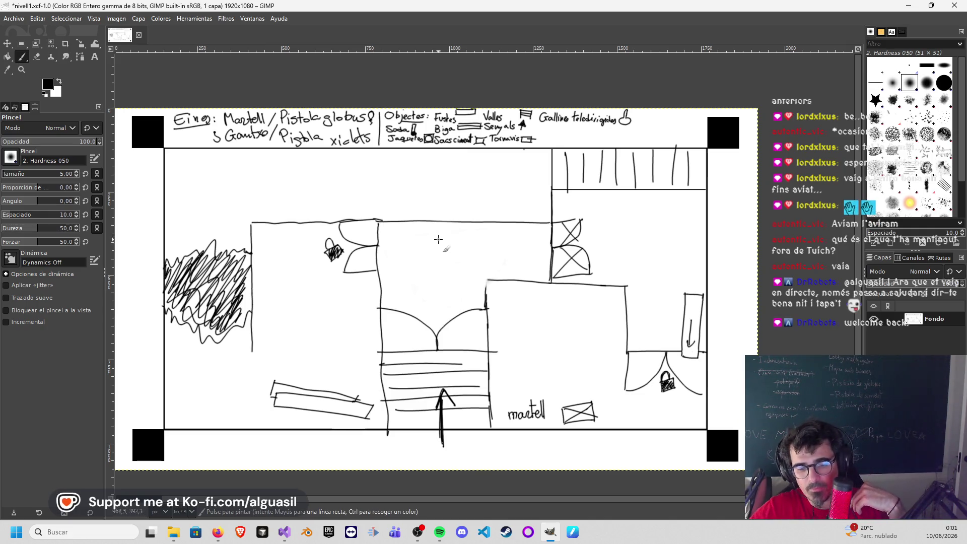
pyautogui.moveTo(264, 179)
pyautogui.mouseDown()
pyautogui.moveTo(328, 177)
pyautogui.moveTo(321, 184)
pyautogui.mouseUp()
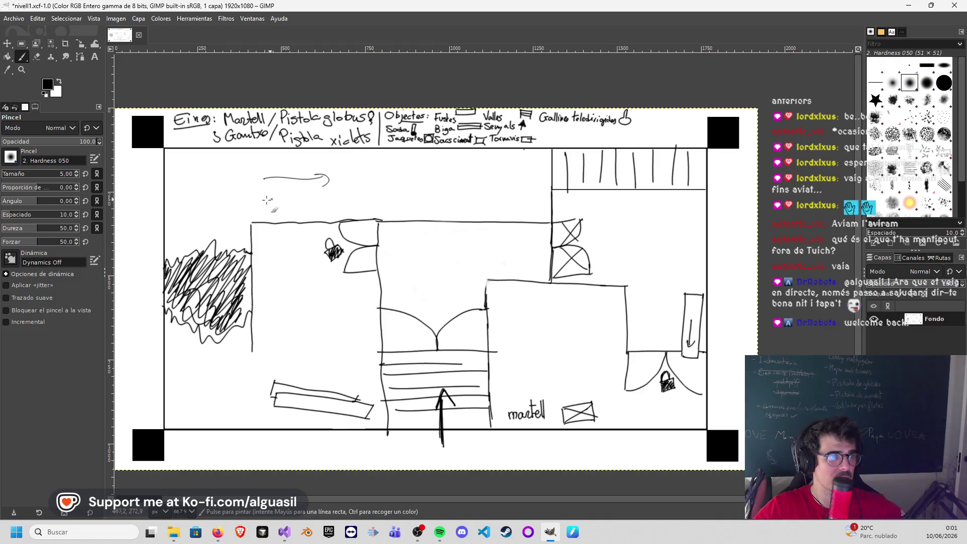
# Step: Raise the brush to size 10, undo the test scribble, then settle on size 8
pyautogui.click(77, 171)
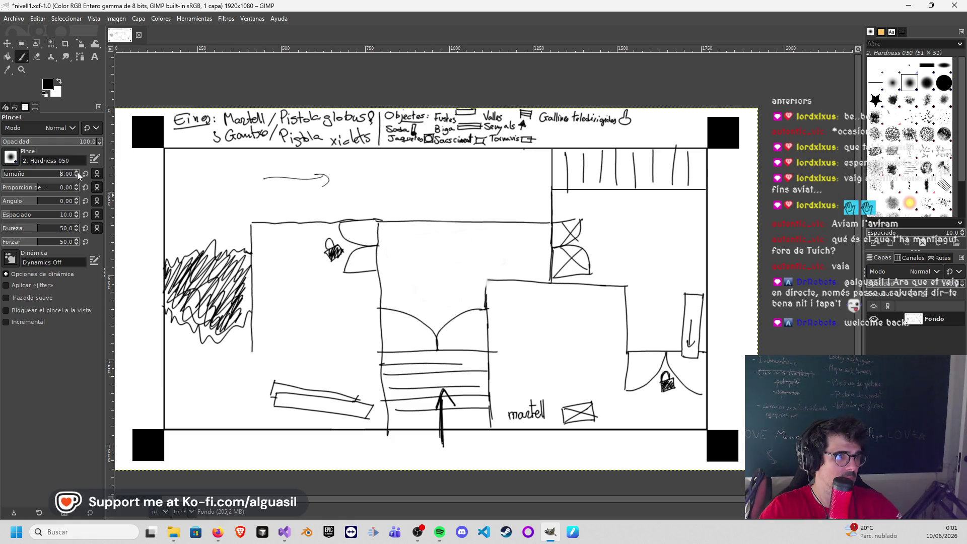
pyautogui.click(76, 172)
pyautogui.moveTo(195, 178); pyautogui.dragTo(214, 177)
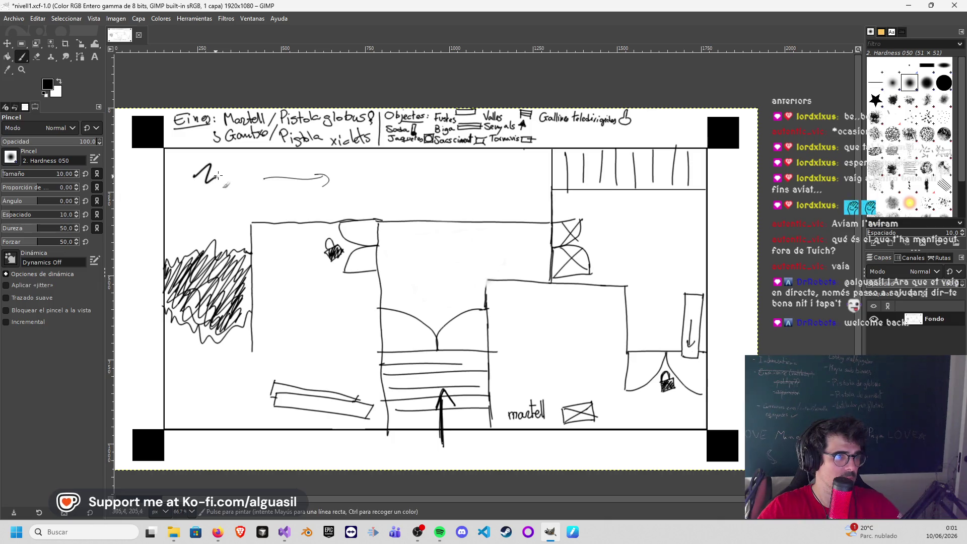
pyautogui.hotkey('ctrl', 'z')
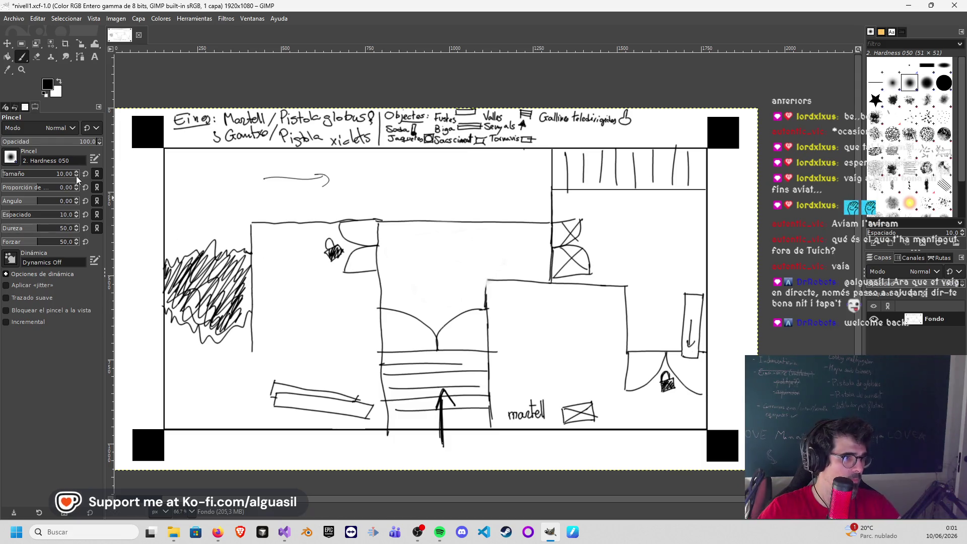
pyautogui.click(76, 176)
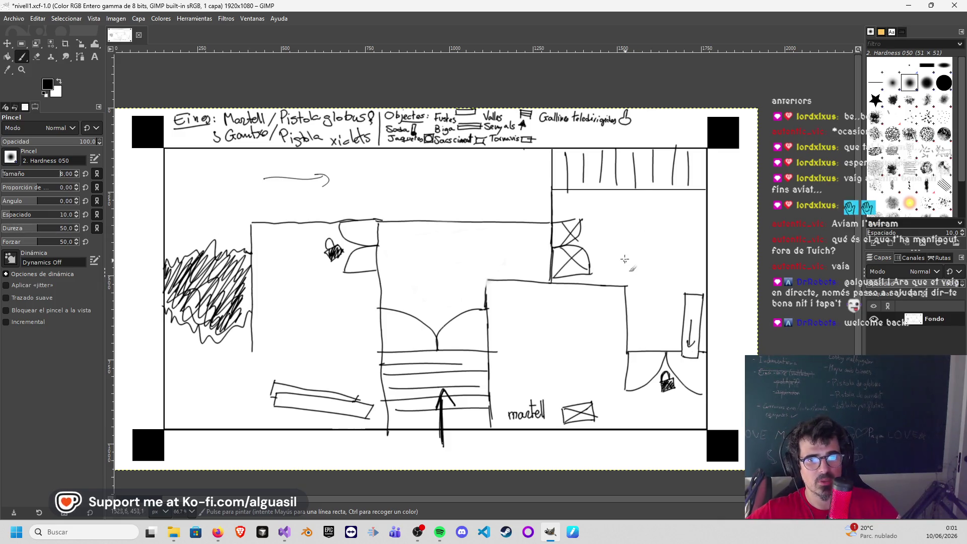
# Step: Draw circled numbers 1–5 with direction arrows in the rooms and close the central wall corner
pyautogui.moveTo(652, 240); pyautogui.dragTo(664, 245)
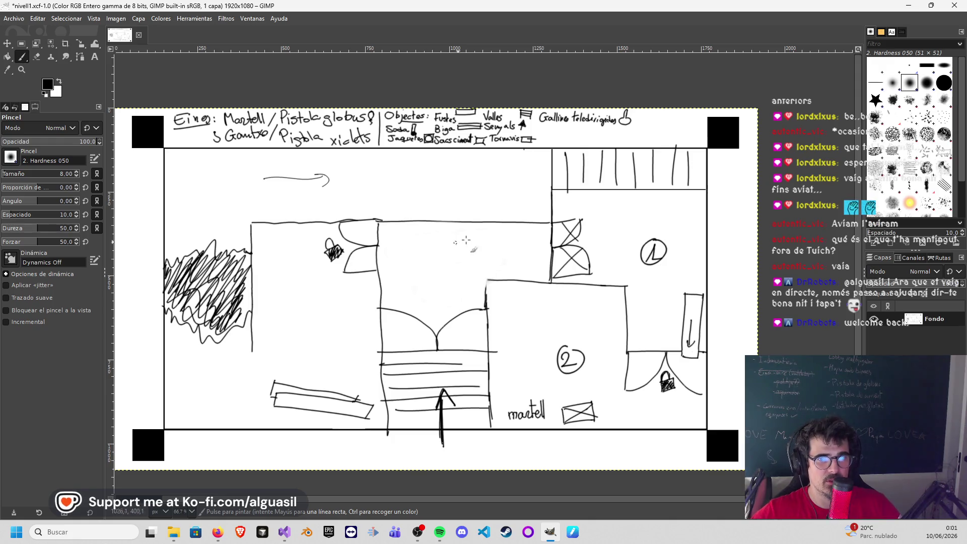
pyautogui.moveTo(680, 264); pyautogui.dragTo(684, 272)
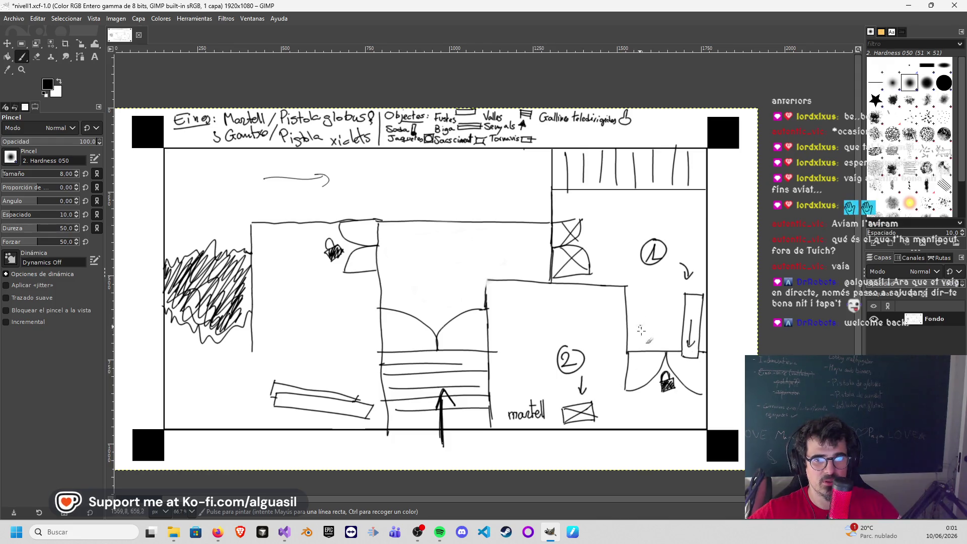
pyautogui.moveTo(642, 407); pyautogui.dragTo(644, 417)
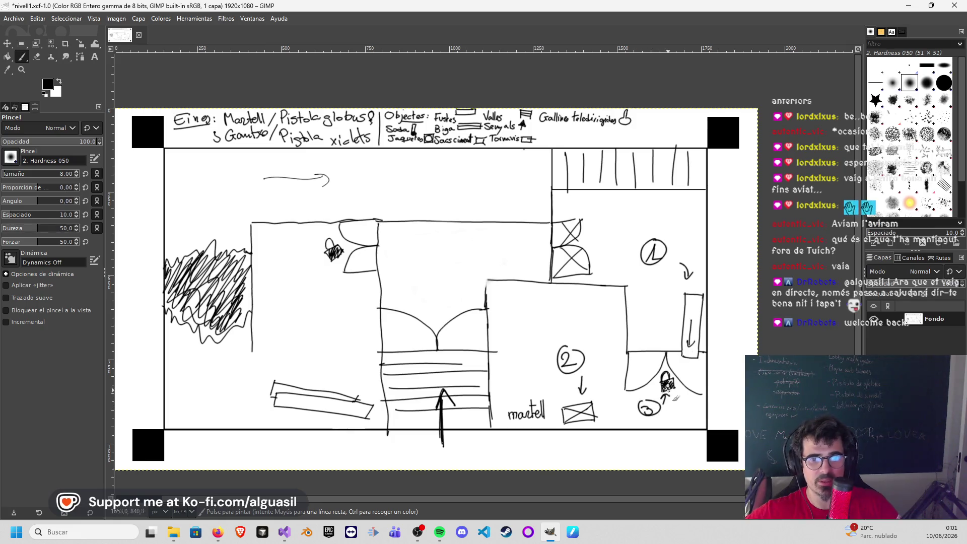
pyautogui.moveTo(412, 251)
pyautogui.mouseDown()
pyautogui.moveTo(389, 252)
pyautogui.moveTo(401, 257)
pyautogui.moveTo(427, 240)
pyautogui.moveTo(432, 250)
pyautogui.mouseUp()
pyautogui.moveTo(429, 242); pyautogui.dragTo(423, 241)
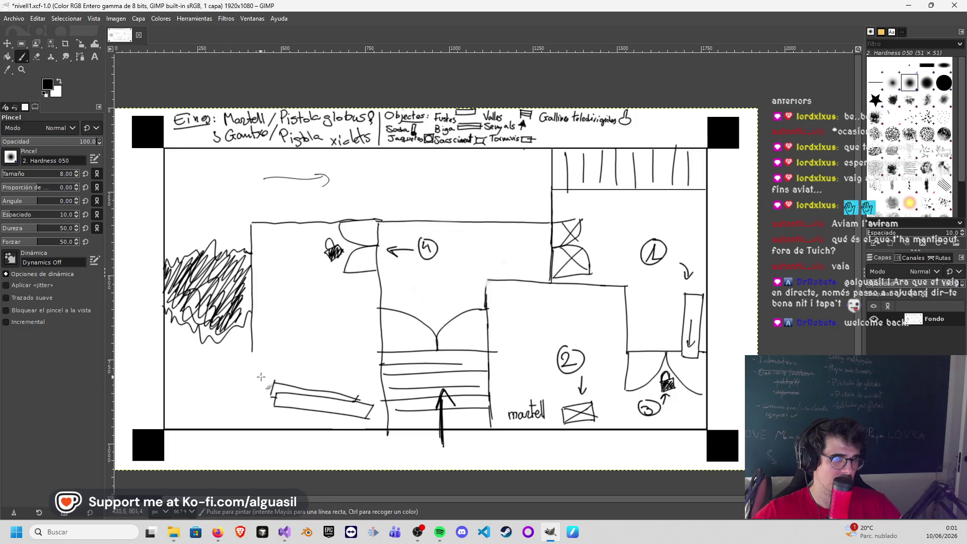
pyautogui.moveTo(263, 389); pyautogui.dragTo(215, 362)
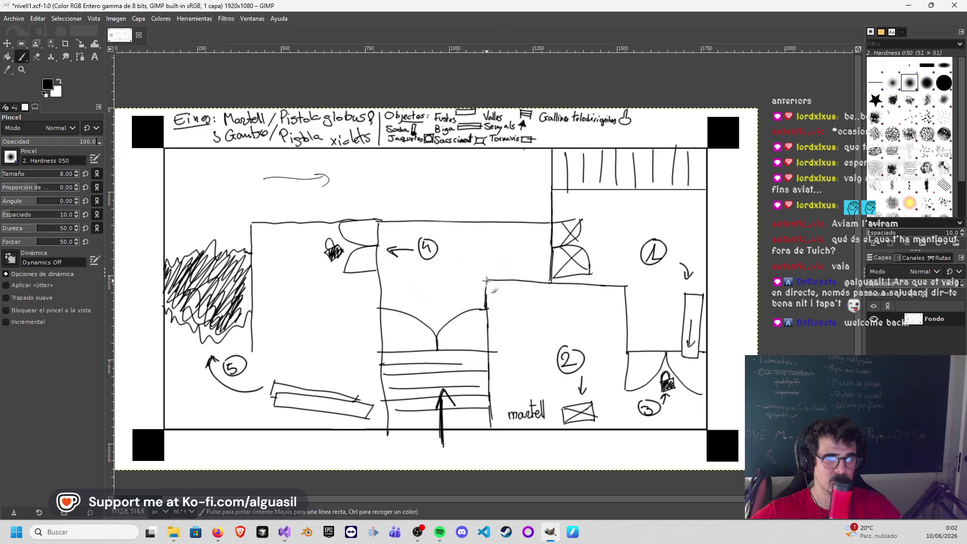
pyautogui.moveTo(490, 279); pyautogui.dragTo(497, 285)
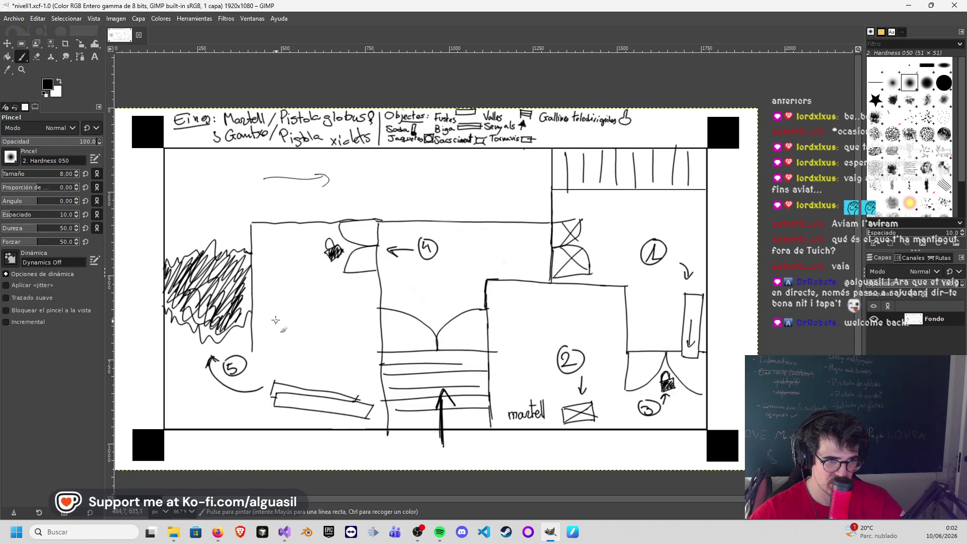
# Step: Sketch a square box, a slanted plank and a barrel in the left-centre room, starting to shade the box
pyautogui.moveTo(274, 313)
pyautogui.mouseDown()
pyautogui.moveTo(302, 342)
pyautogui.moveTo(302, 309)
pyautogui.moveTo(306, 342)
pyautogui.mouseUp()
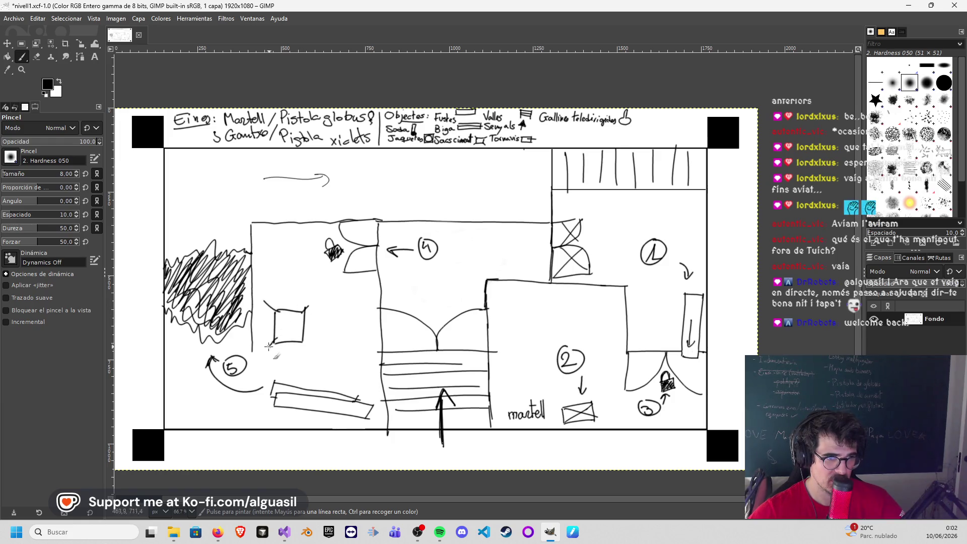
pyautogui.moveTo(307, 333); pyautogui.dragTo(326, 305)
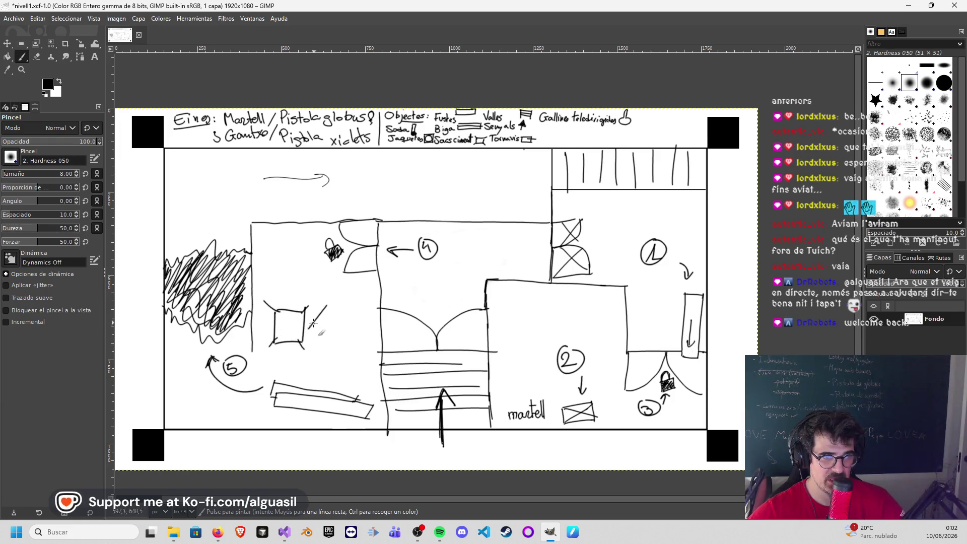
pyautogui.moveTo(310, 336); pyautogui.dragTo(342, 305)
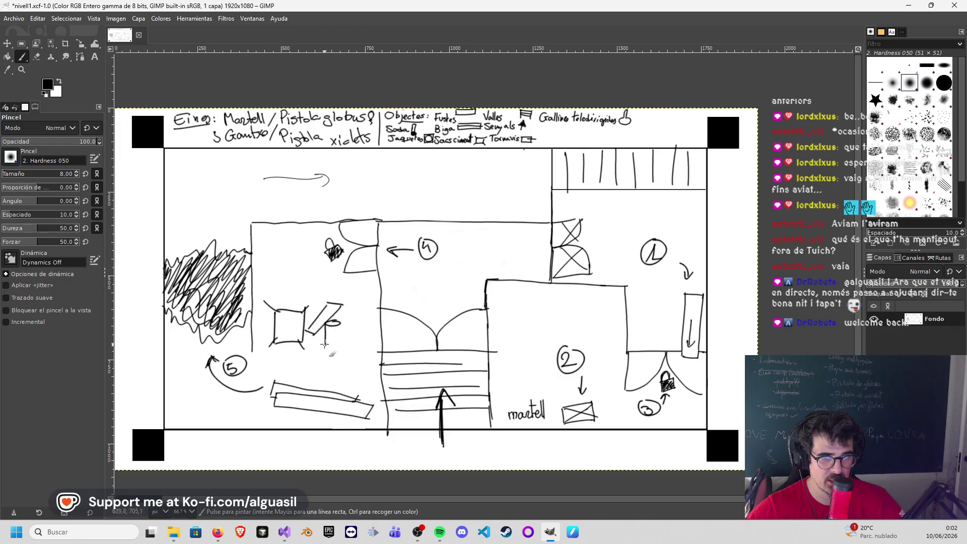
pyautogui.moveTo(343, 323)
pyautogui.mouseDown()
pyautogui.moveTo(345, 346)
pyautogui.moveTo(336, 333)
pyautogui.moveTo(357, 330)
pyautogui.moveTo(361, 345)
pyautogui.moveTo(365, 321)
pyautogui.moveTo(358, 338)
pyautogui.moveTo(361, 329)
pyautogui.mouseUp()
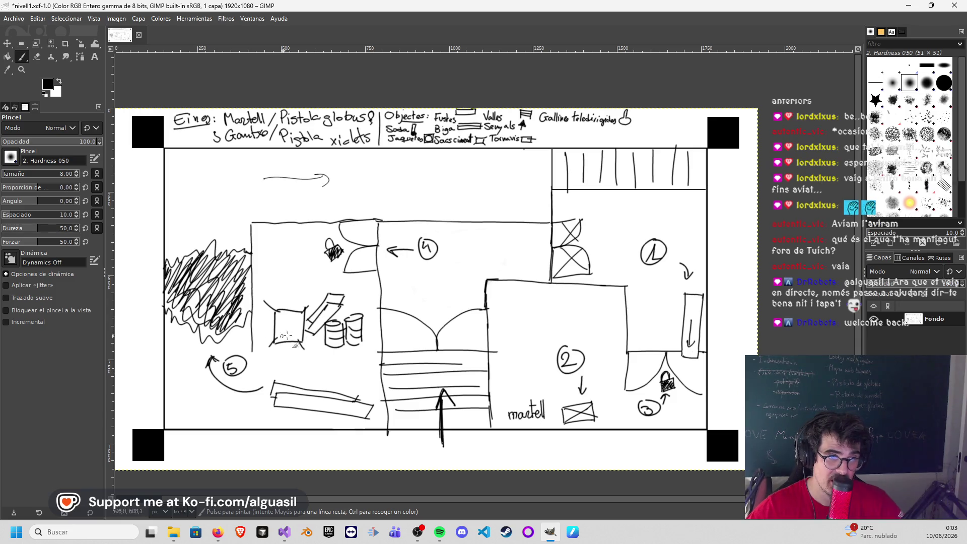
pyautogui.moveTo(292, 329); pyautogui.dragTo(297, 333)
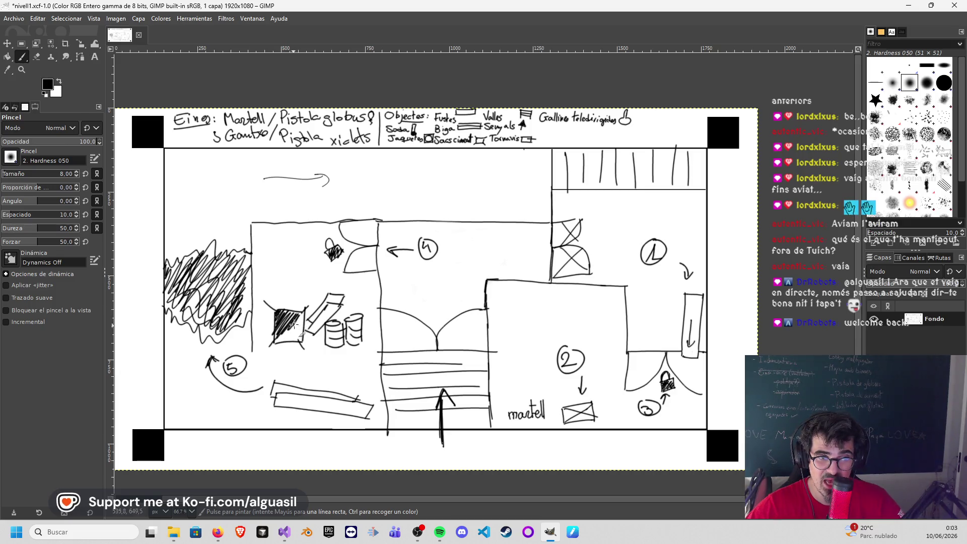
# Step: Fill the small box solid black and handwrite 'Barrera!' above it
pyautogui.moveTo(306, 339)
pyautogui.mouseDown()
pyautogui.moveTo(282, 343)
pyautogui.moveTo(285, 321)
pyautogui.mouseUp()
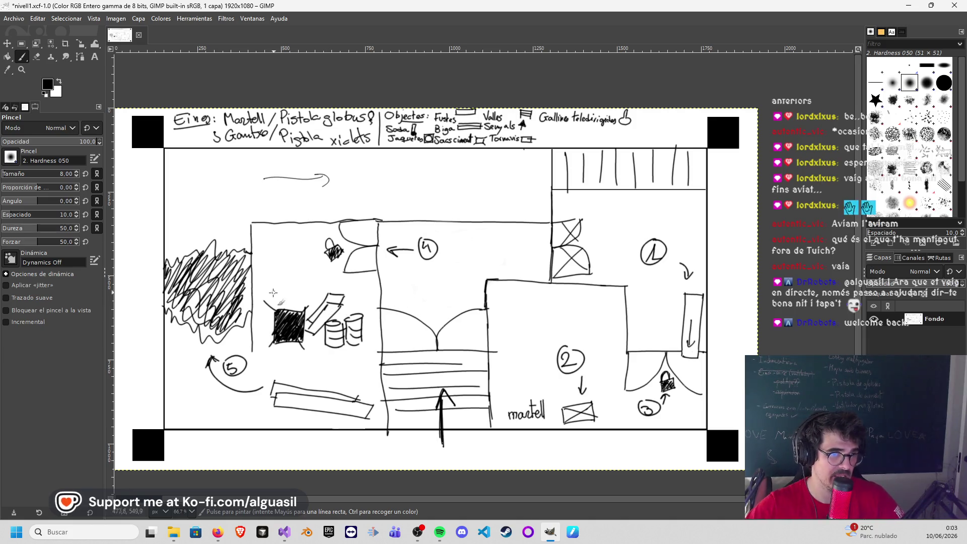
pyautogui.moveTo(282, 297); pyautogui.dragTo(331, 292)
pyautogui.click(334, 290)
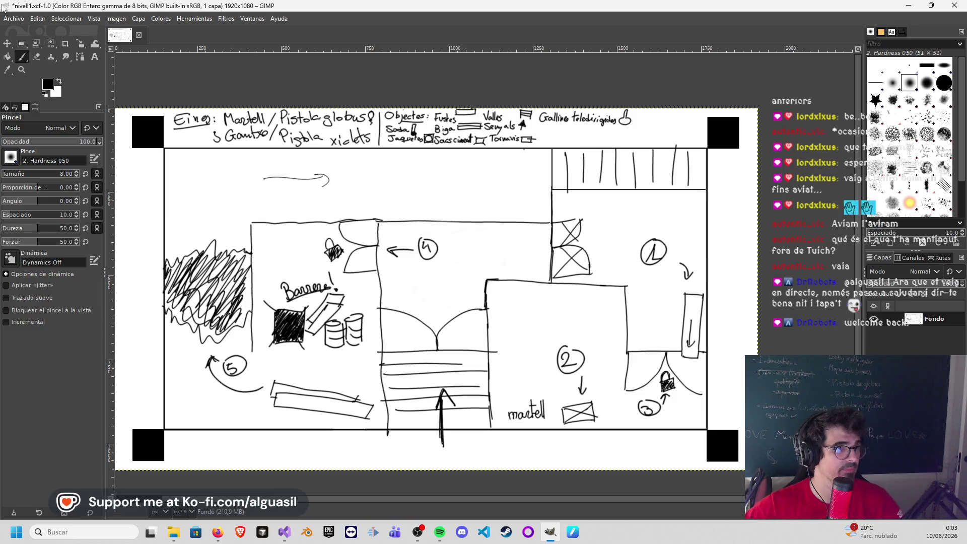
pyautogui.click(23, 20)
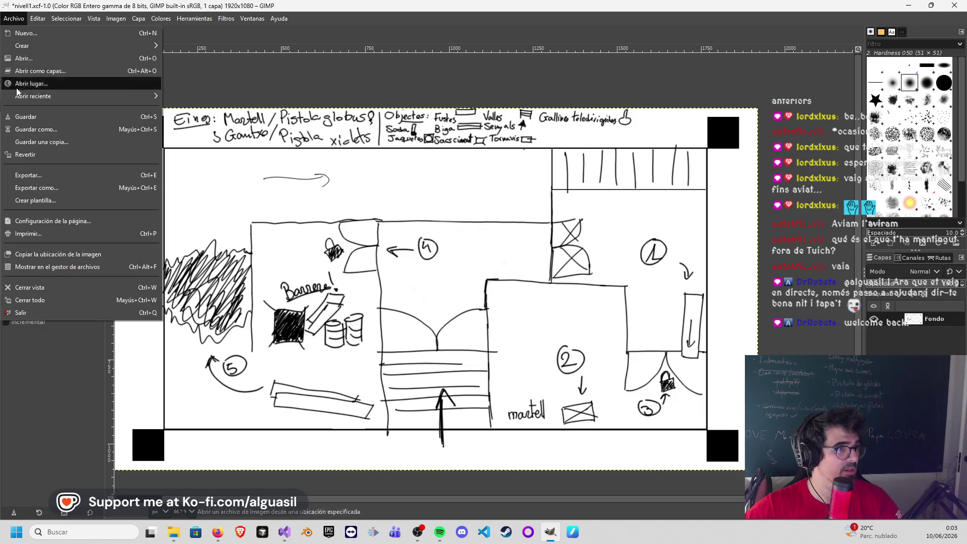
# Step: Save the level sketch as nivell1.xcf and open the BaseNivells.xcf template
pyautogui.click(34, 118)
pyautogui.click(13, 19)
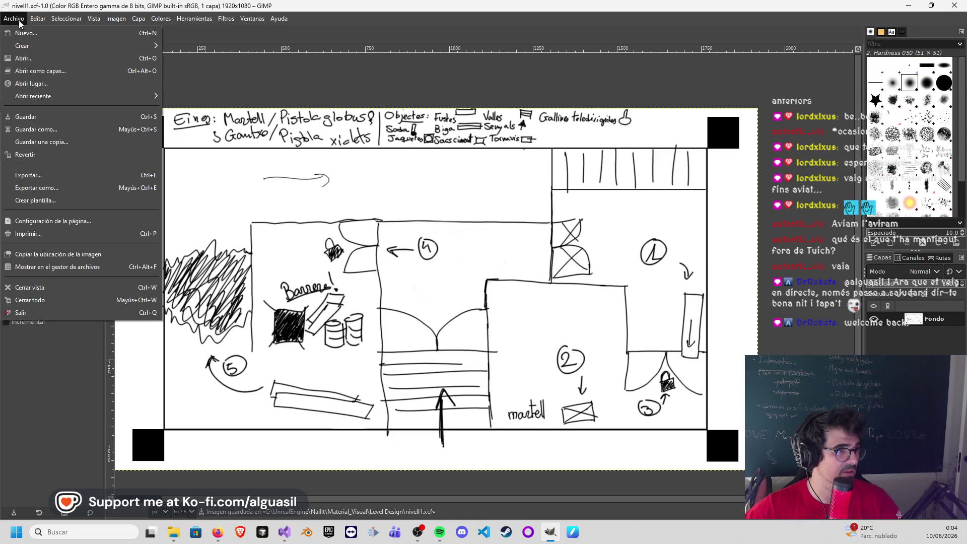
pyautogui.click(25, 58)
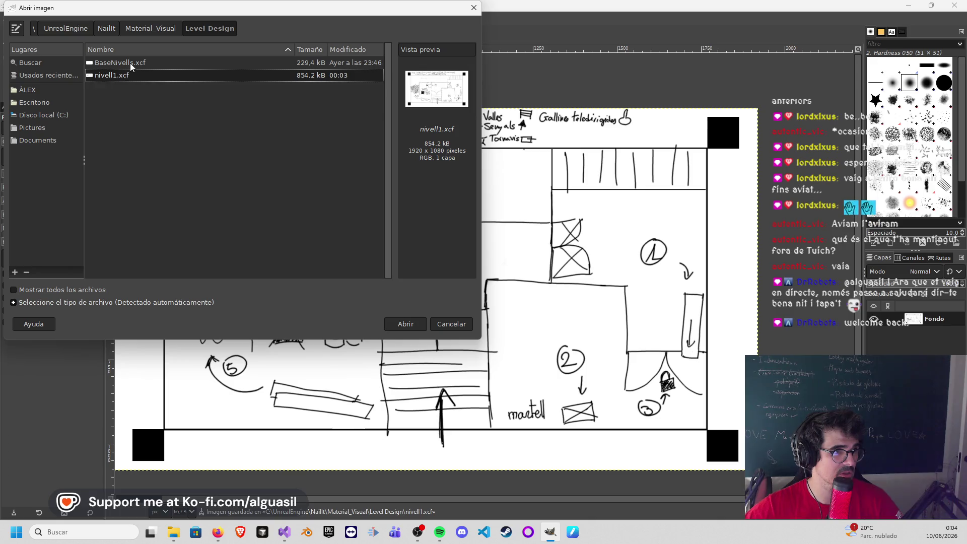
pyautogui.click(120, 63)
pyautogui.click(406, 324)
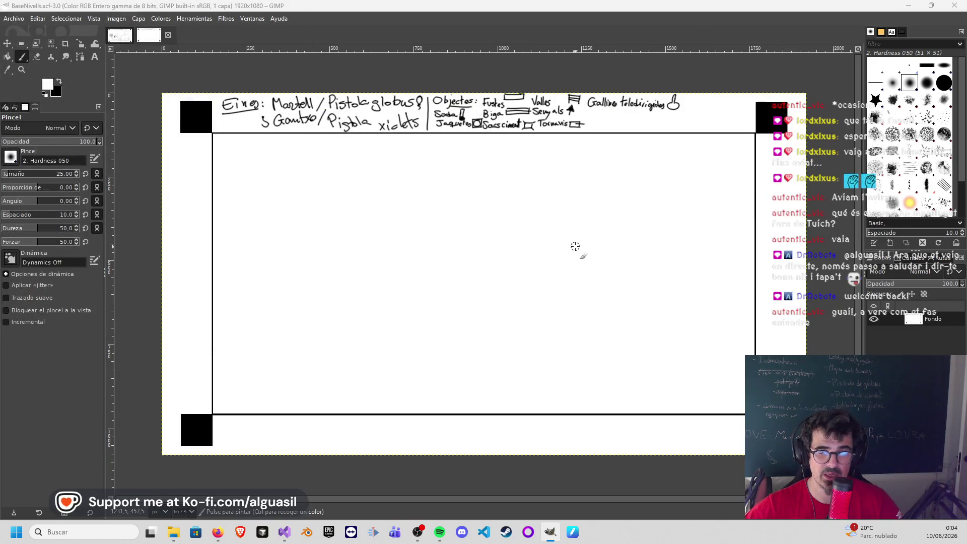
# Step: Select a thin vertical strip below the top border, fill it black, and set Rectangle Select to Add mode
pyautogui.click(22, 43)
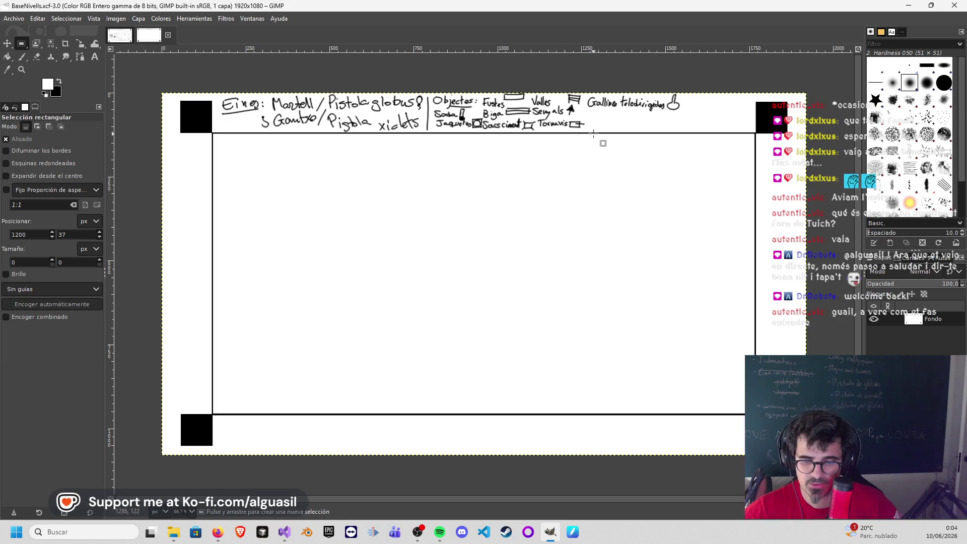
pyautogui.moveTo(597, 133); pyautogui.dragTo(602, 195)
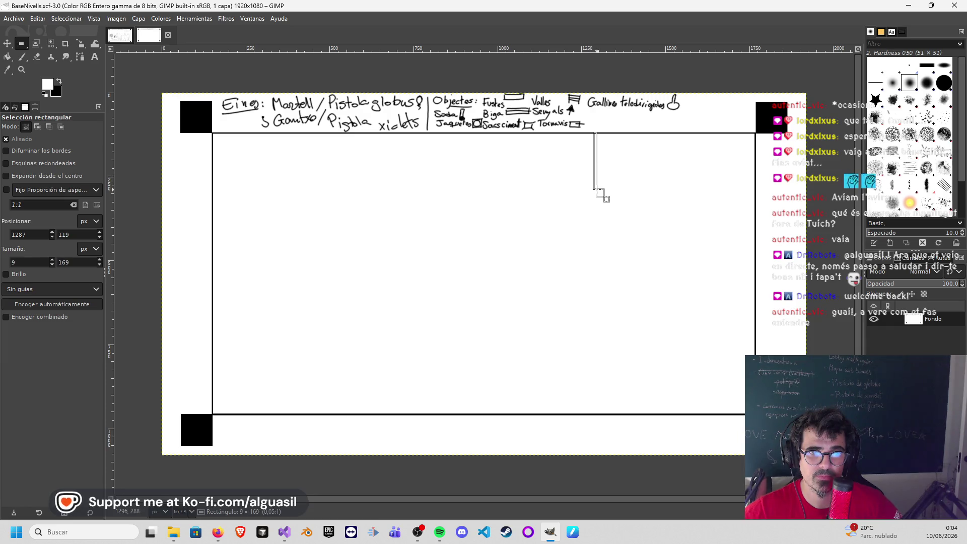
pyautogui.click(6, 56)
pyautogui.click(61, 81)
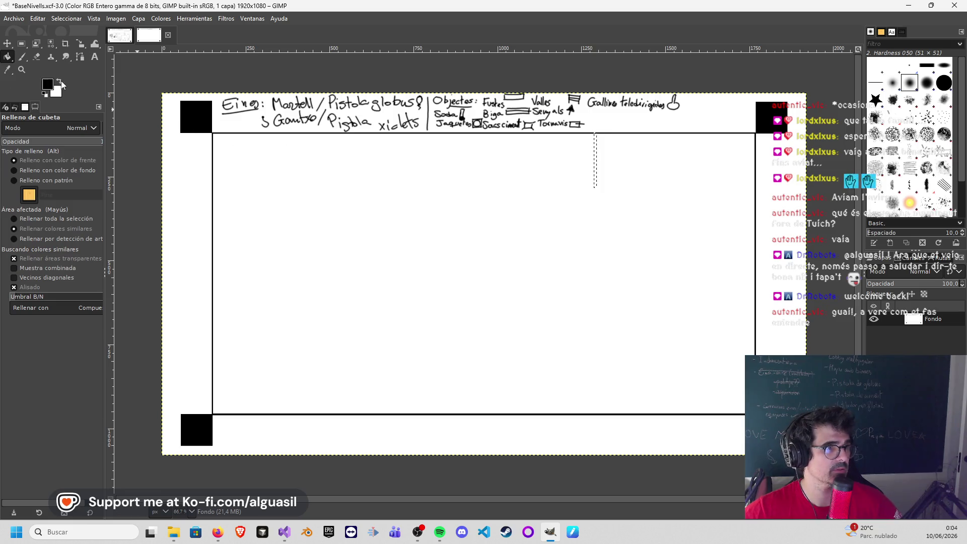
pyautogui.click(595, 161)
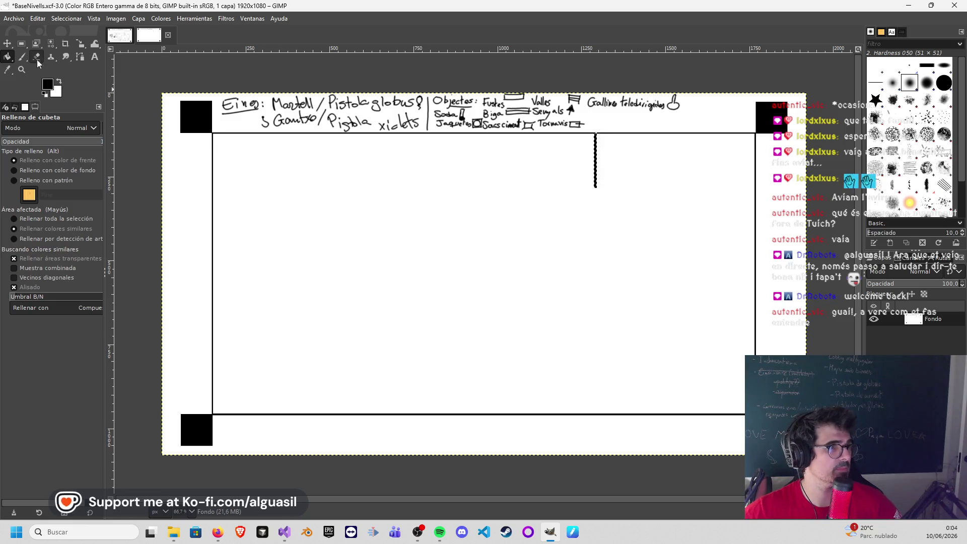
pyautogui.click(22, 45)
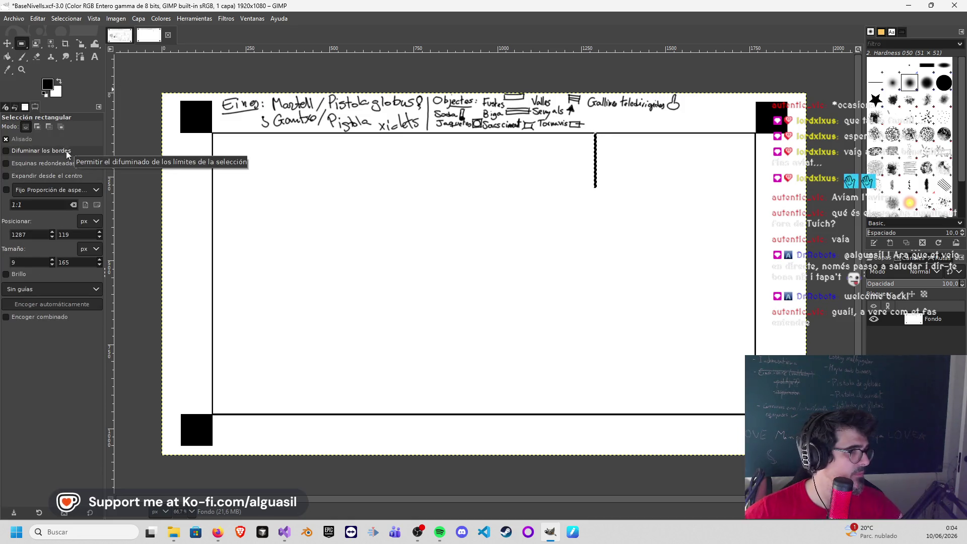
pyautogui.click(39, 129)
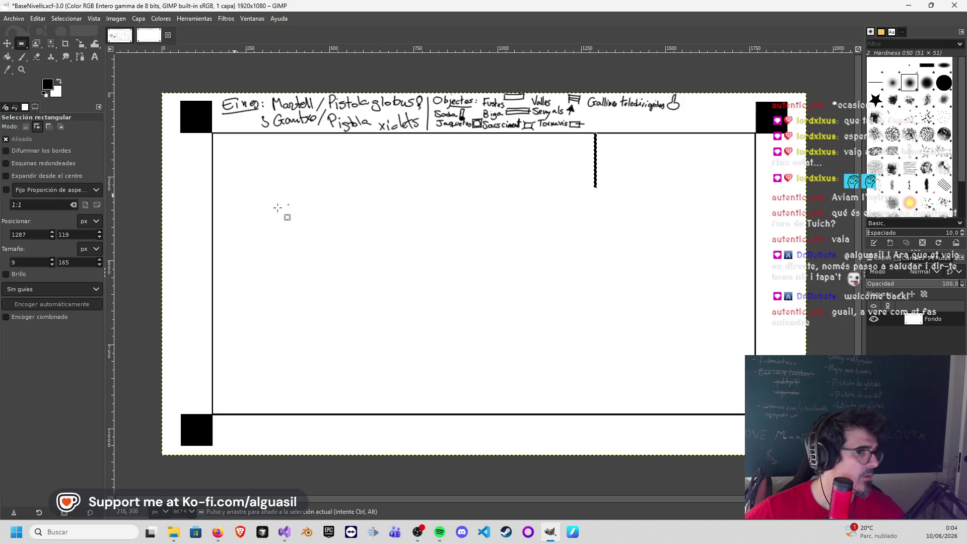
# Step: Select a tall rectangle beside the black wall, testing Delete on it and undoing
pyautogui.moveTo(511, 242); pyautogui.dragTo(672, 277)
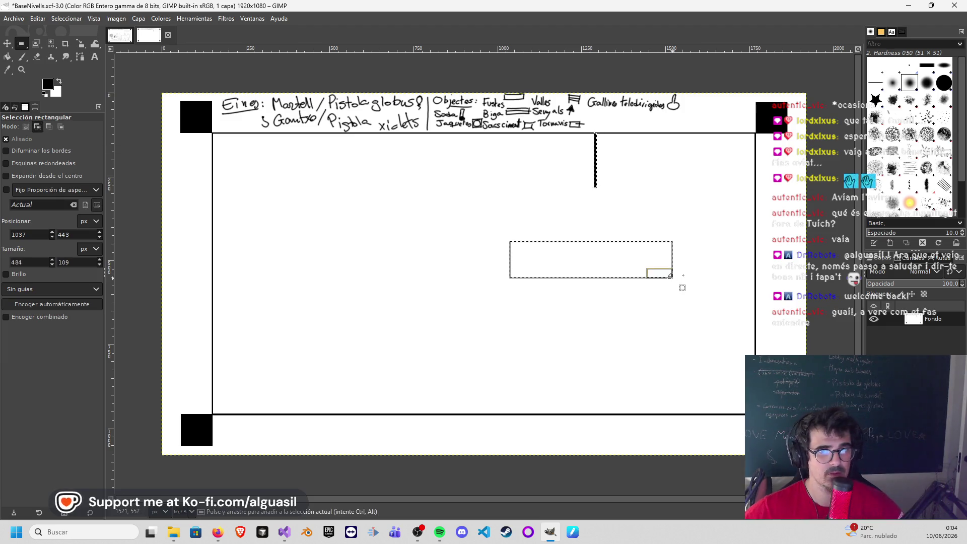
pyautogui.press('Escape')
pyautogui.moveTo(459, 267)
pyautogui.mouseDown()
pyautogui.moveTo(536, 277)
pyautogui.moveTo(557, 291)
pyautogui.mouseUp()
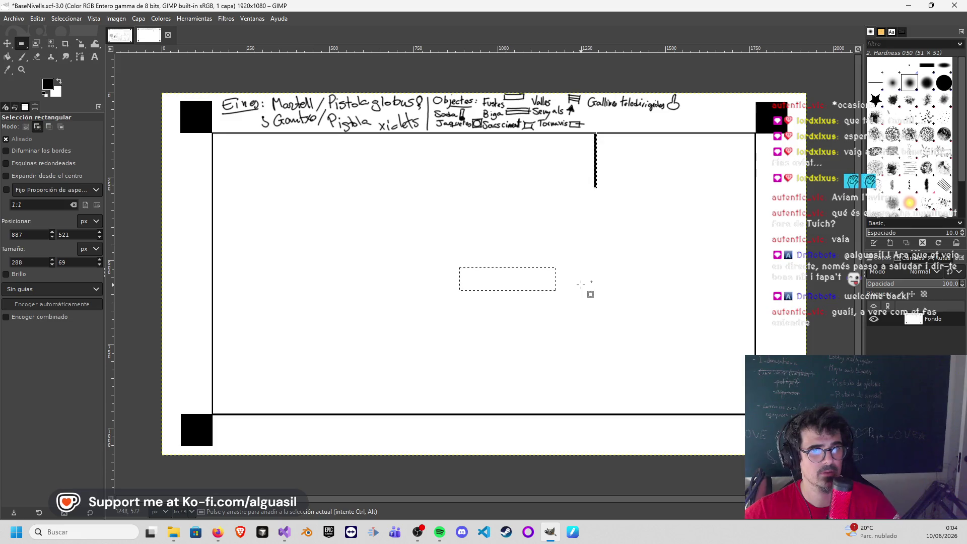
pyautogui.press('m')
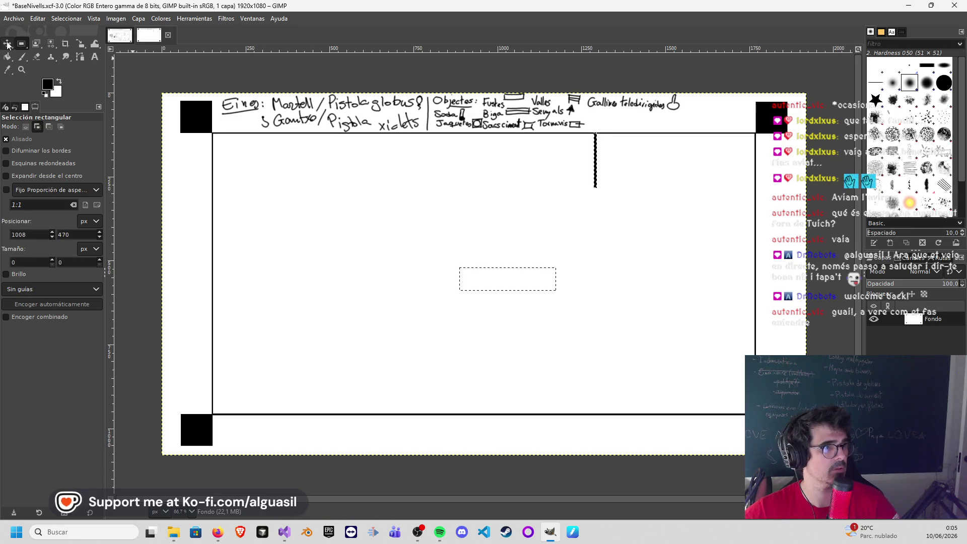
pyautogui.click(22, 43)
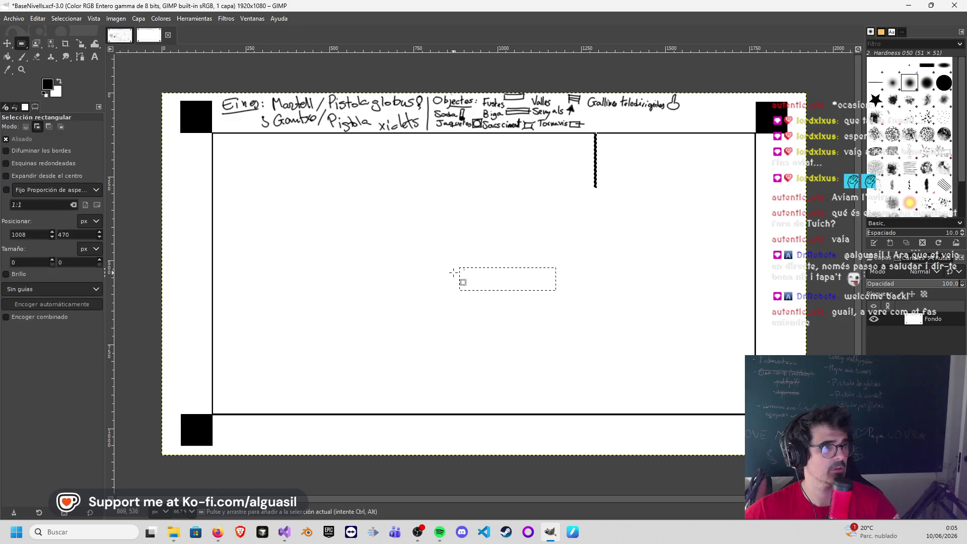
pyautogui.hotkey('ctrl', 'z')
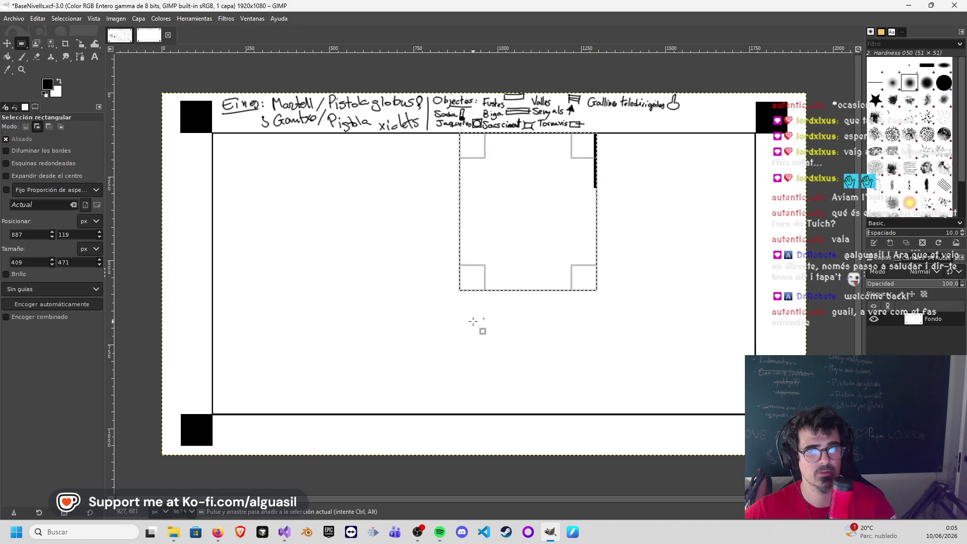
pyautogui.click(512, 287)
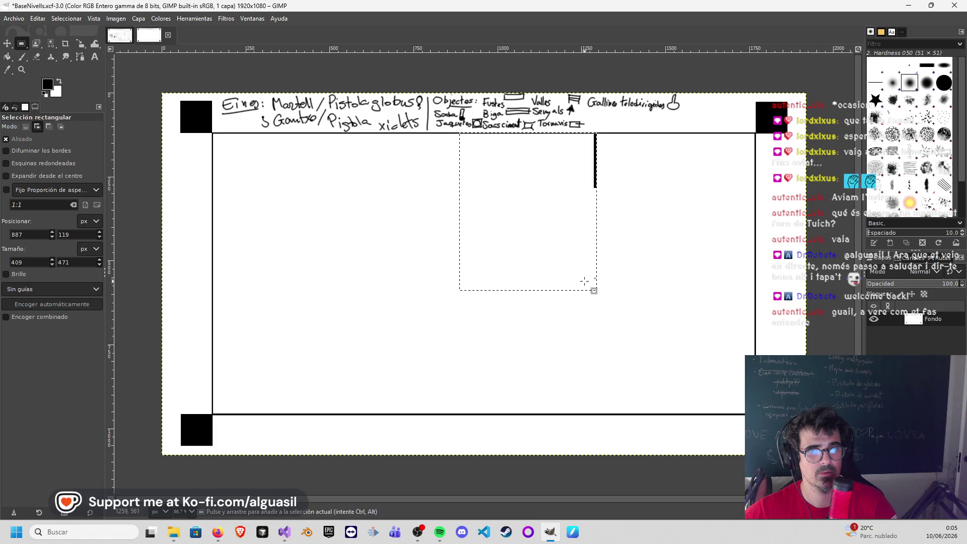
pyautogui.press('Delete')
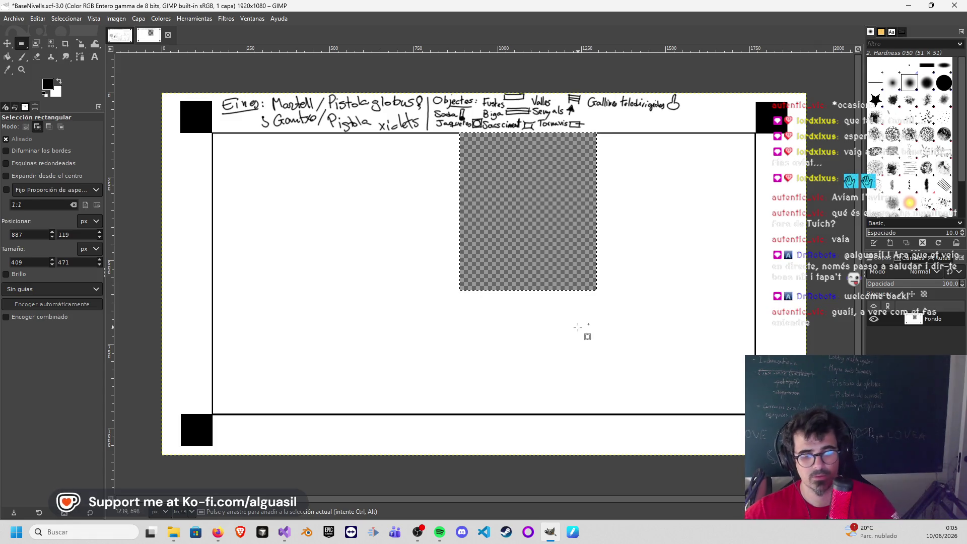
pyautogui.hotkey('ctrl', 'z')
# Step: Add a small extra rectangle selection to the left of the big one
pyautogui.moveTo(300, 246); pyautogui.dragTo(363, 287)
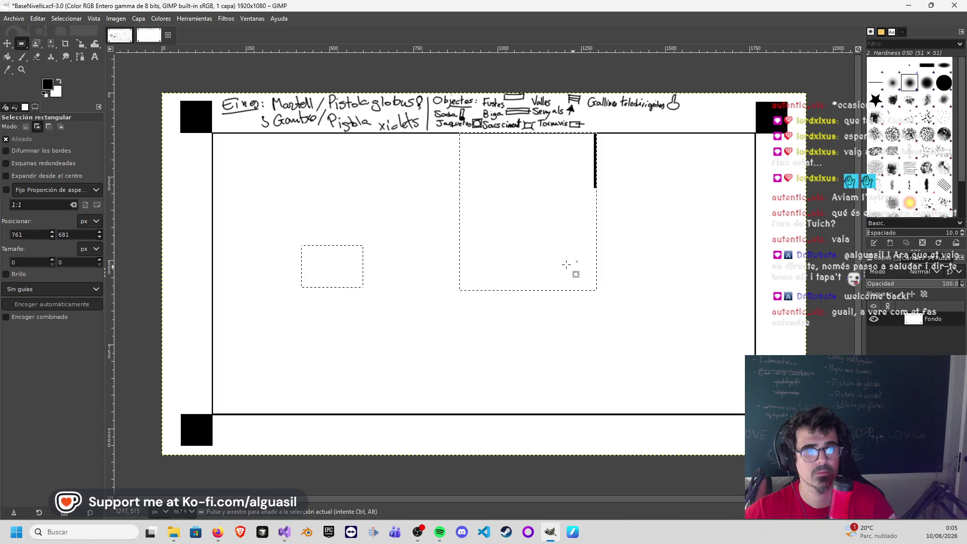
pyautogui.press('m')
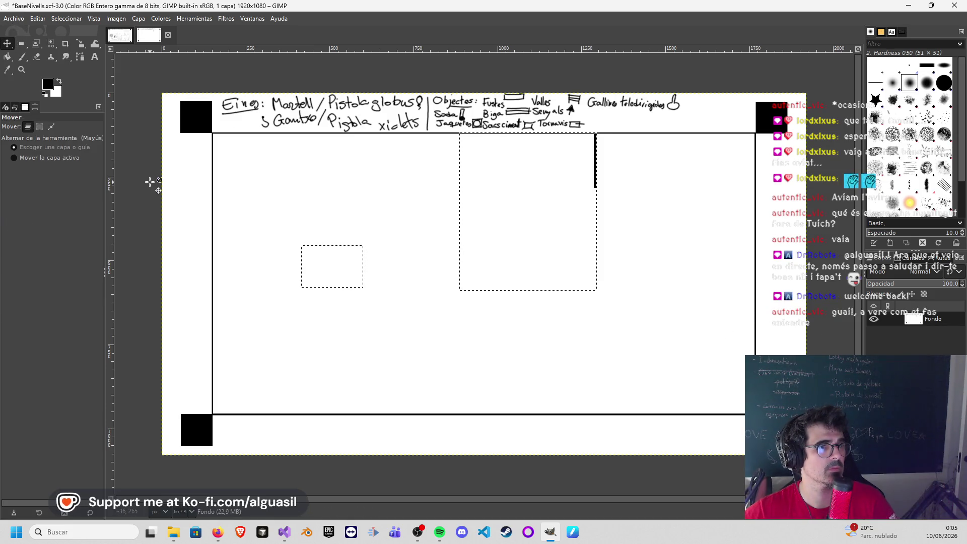
pyautogui.click(21, 43)
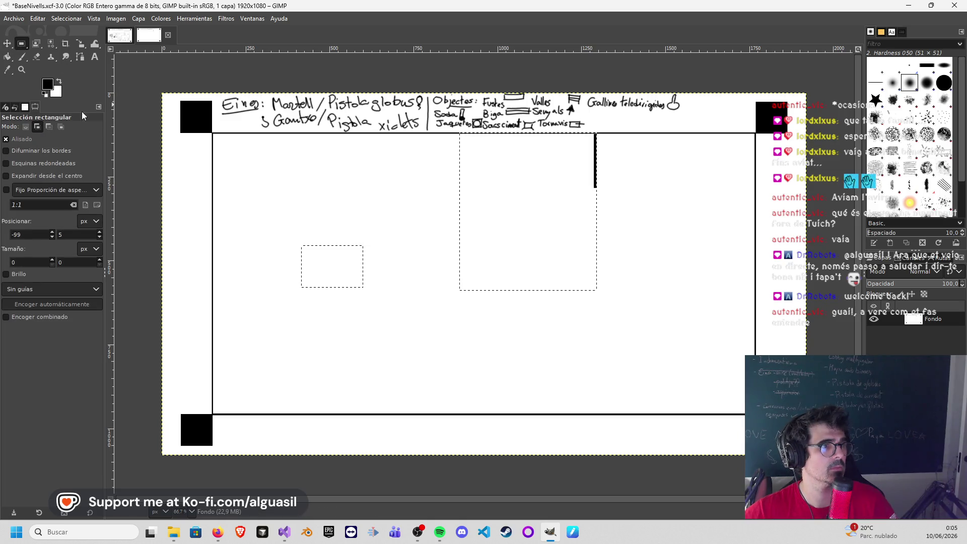
# Step: Deselect the rooms and try centre guide lines on a test selection, then hide them
pyautogui.click(140, 68)
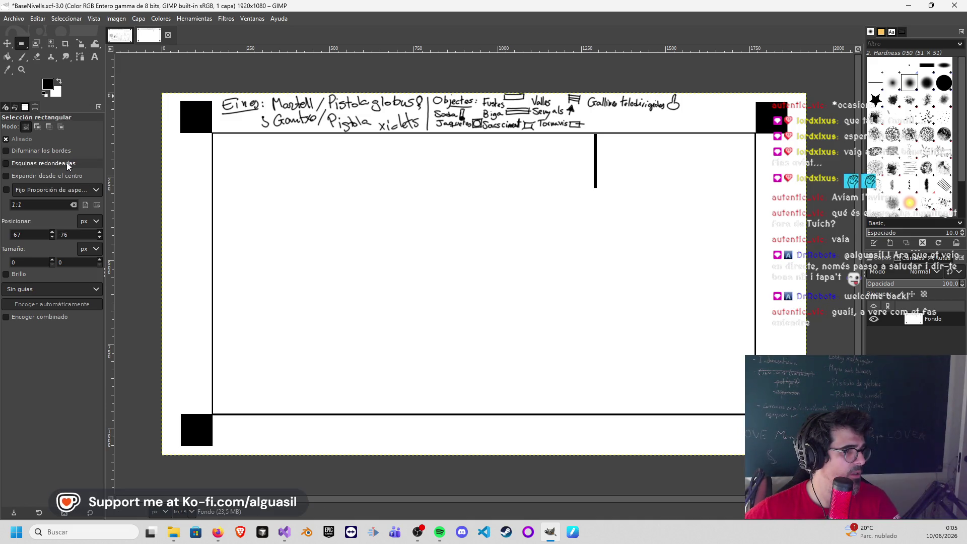
pyautogui.click(68, 286)
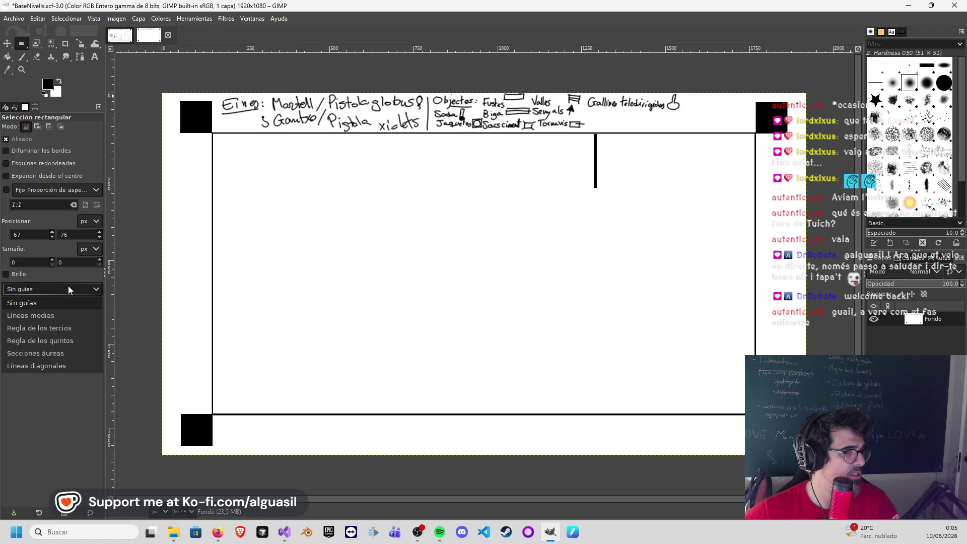
pyautogui.click(72, 314)
pyautogui.moveTo(403, 252); pyautogui.dragTo(691, 317)
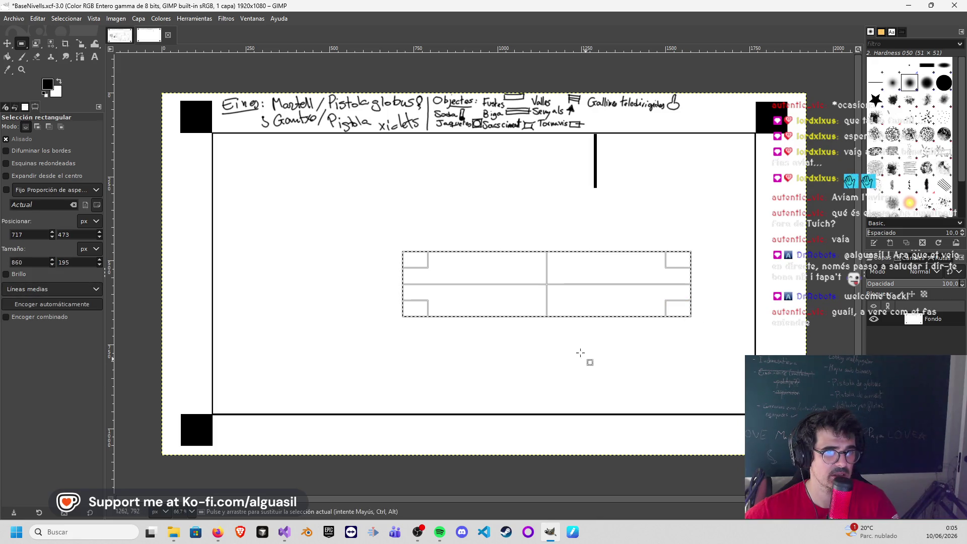
pyautogui.click(31, 285)
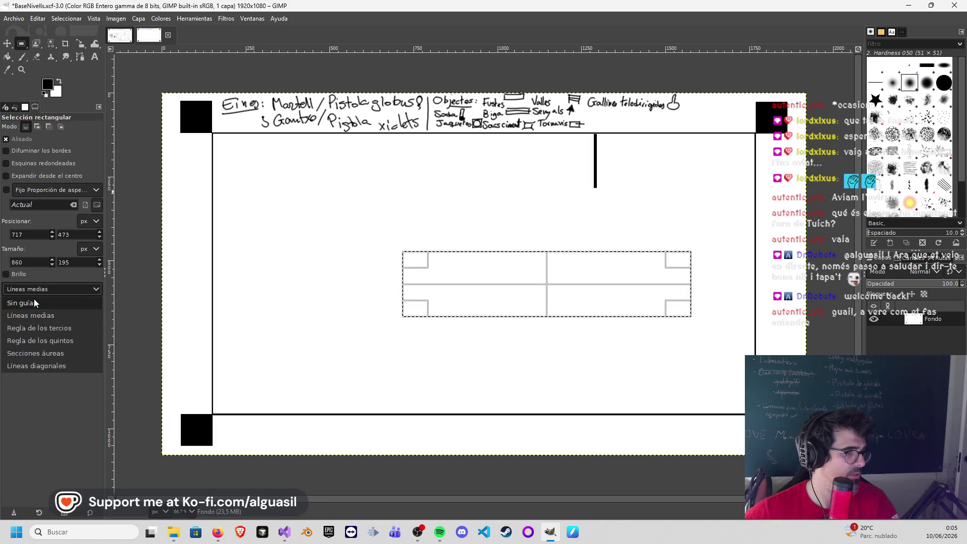
pyautogui.click(34, 299)
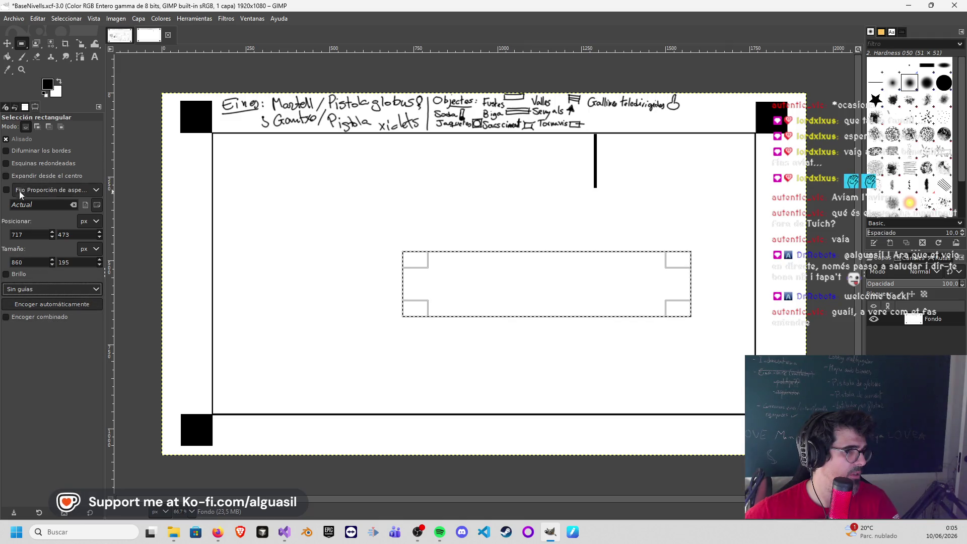
# Step: Browse the Images, Undo History and Devices tabs, return to Tool Options and remove the wide selection
pyautogui.click(25, 108)
pyautogui.click(15, 109)
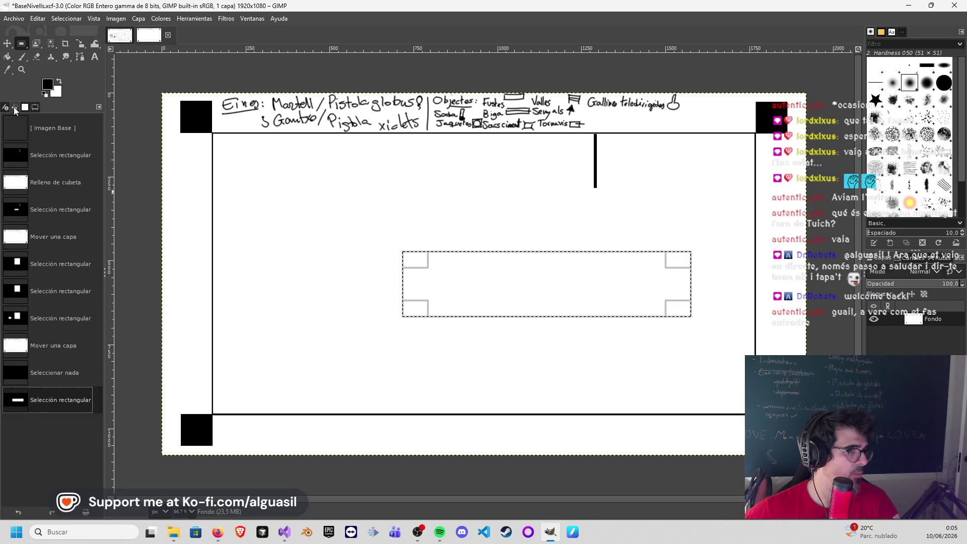
pyautogui.click(7, 109)
pyautogui.click(16, 109)
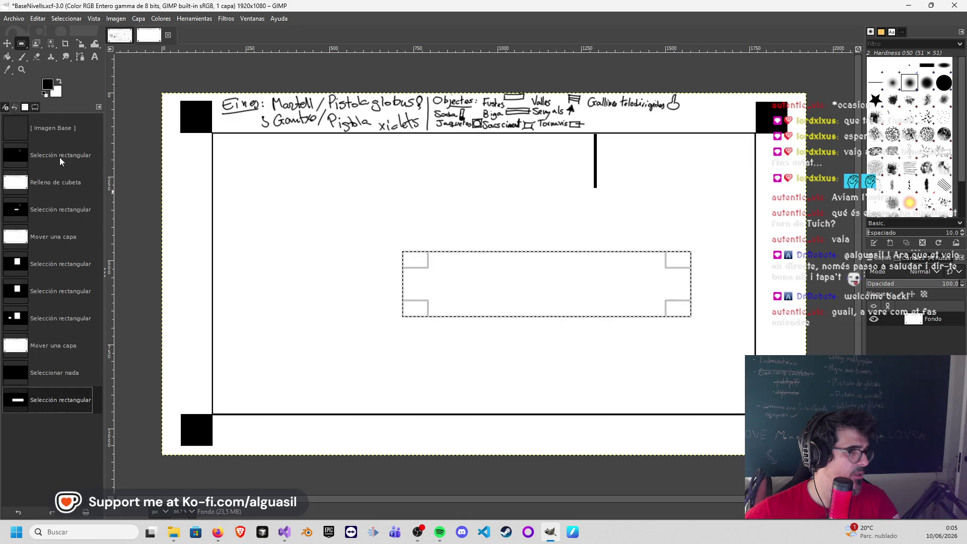
pyautogui.click(35, 107)
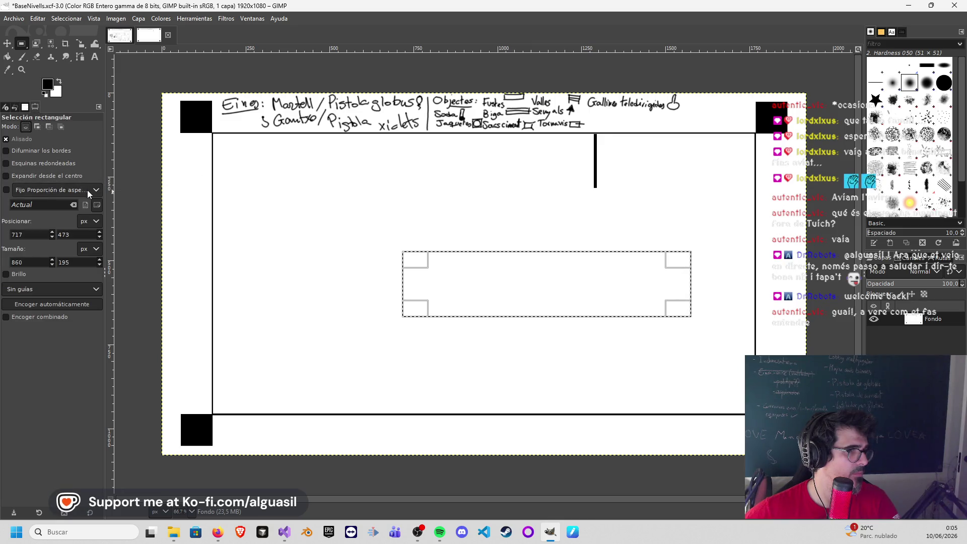
pyautogui.click(559, 234)
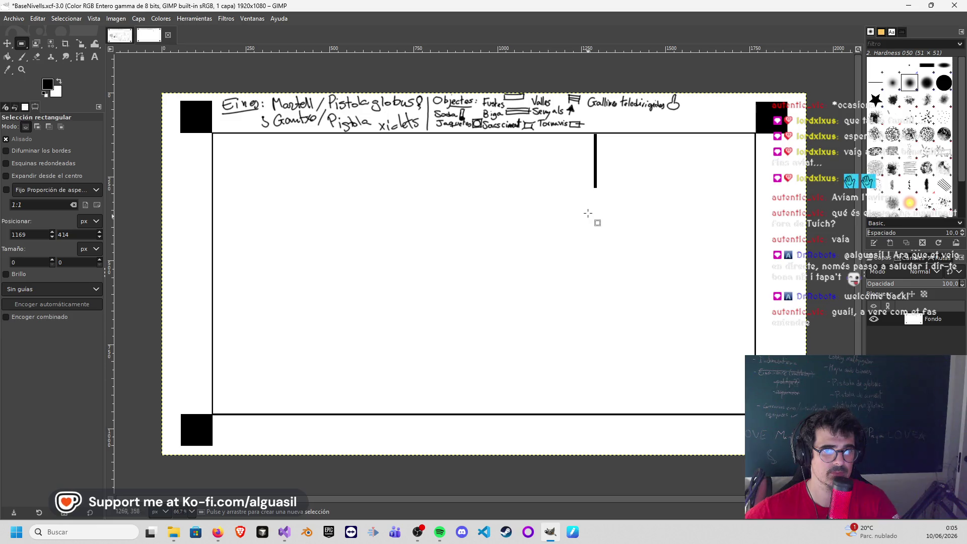
# Step: Select a thin strip from the vertical line's end to the right border and fill it black
pyautogui.moveTo(599, 189); pyautogui.dragTo(758, 193)
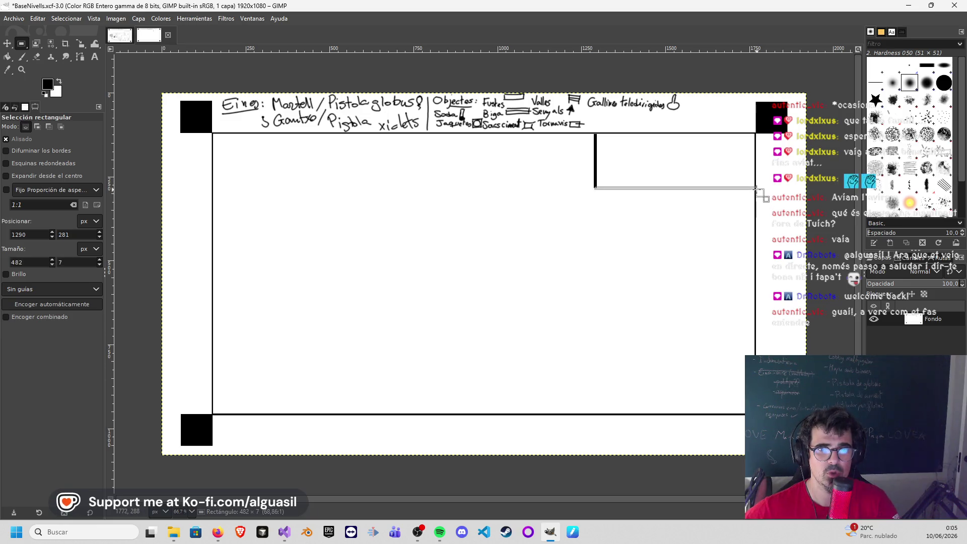
pyautogui.click(8, 57)
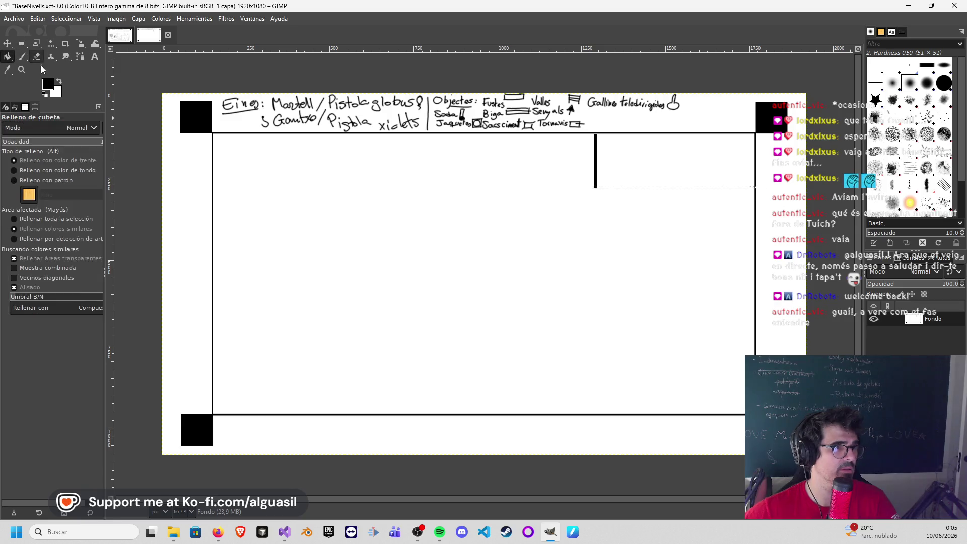
pyautogui.click(633, 191)
pyautogui.click(218, 532)
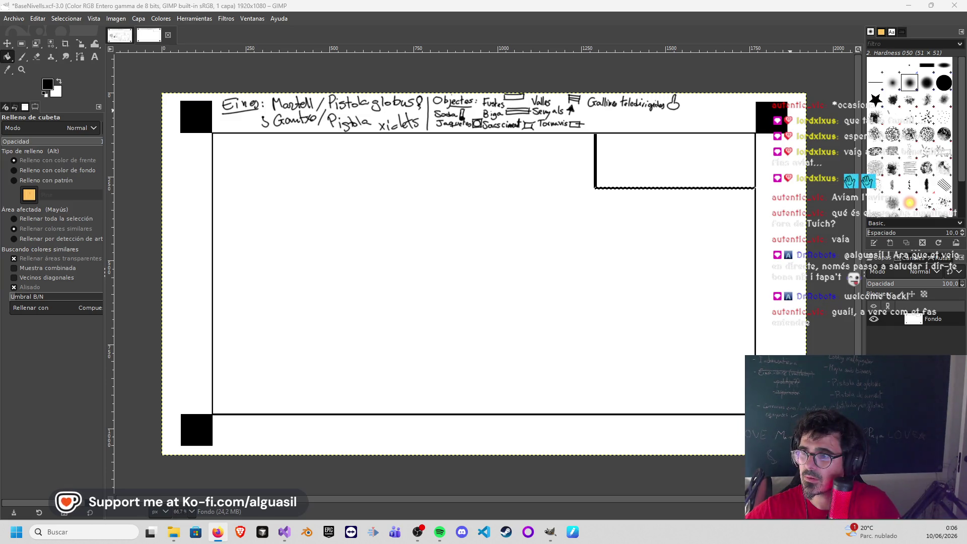
# Step: Select a wide rectangular room area just below the map centre after a couple of retries
pyautogui.click(371, 225)
pyautogui.press('r')
pyautogui.moveTo(334, 265)
pyautogui.mouseDown()
pyautogui.moveTo(484, 301)
pyautogui.moveTo(561, 293)
pyautogui.mouseUp()
pyautogui.click(485, 300)
pyautogui.click(583, 308)
pyautogui.moveTo(400, 286); pyautogui.dragTo(597, 325)
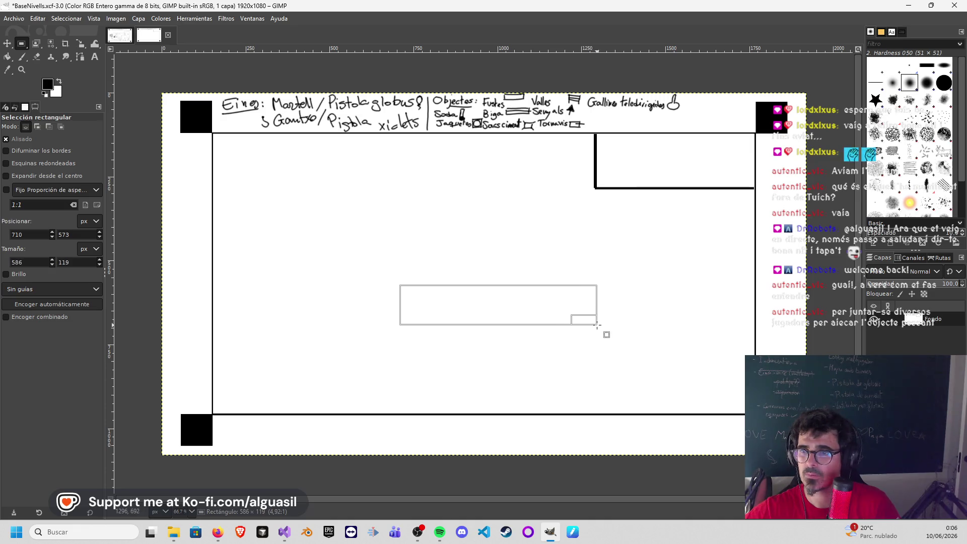
pyautogui.moveTo(597, 326); pyautogui.dragTo(597, 326)
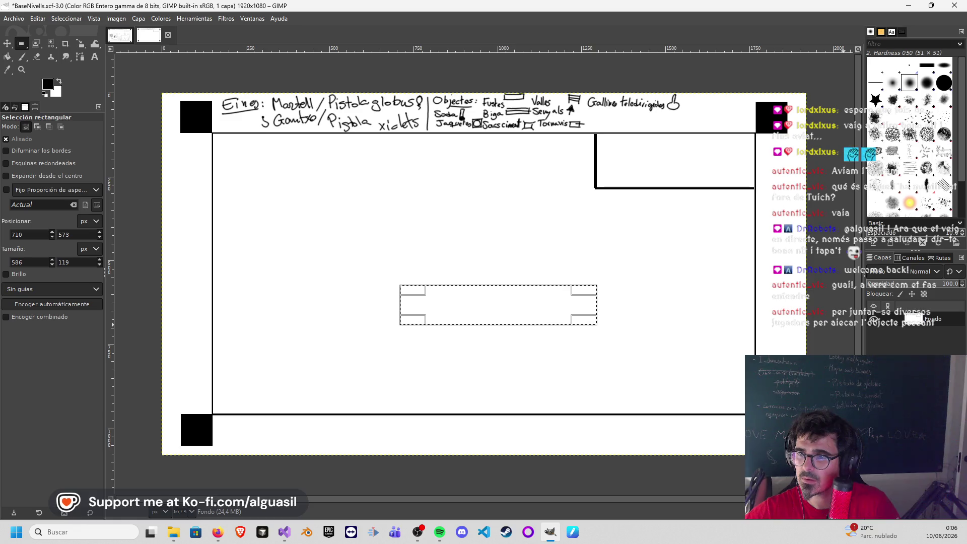
# Step: Switch from GIMP to the web browser showing the Trello website
pyautogui.hotkey('alt', 'Tab')
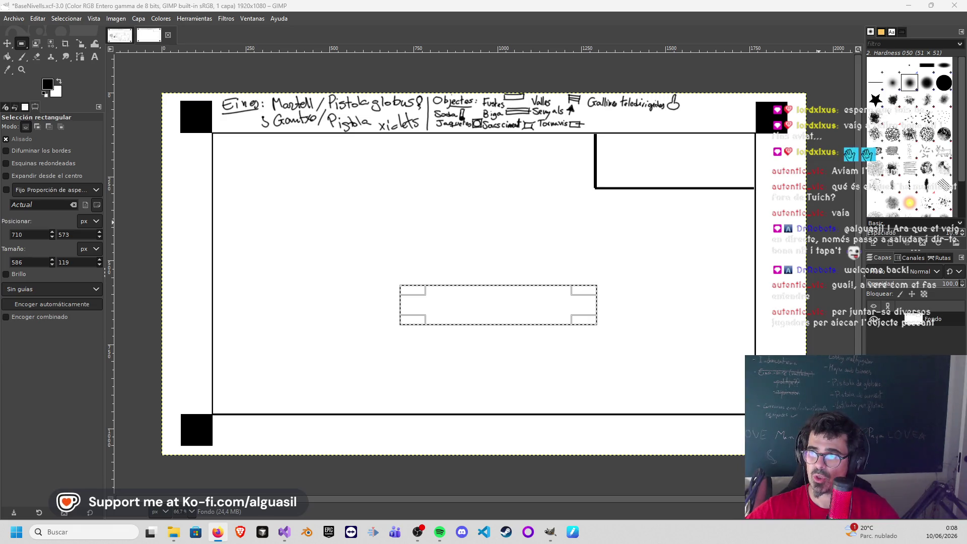
pyautogui.hotkey('alt', 'Tab')
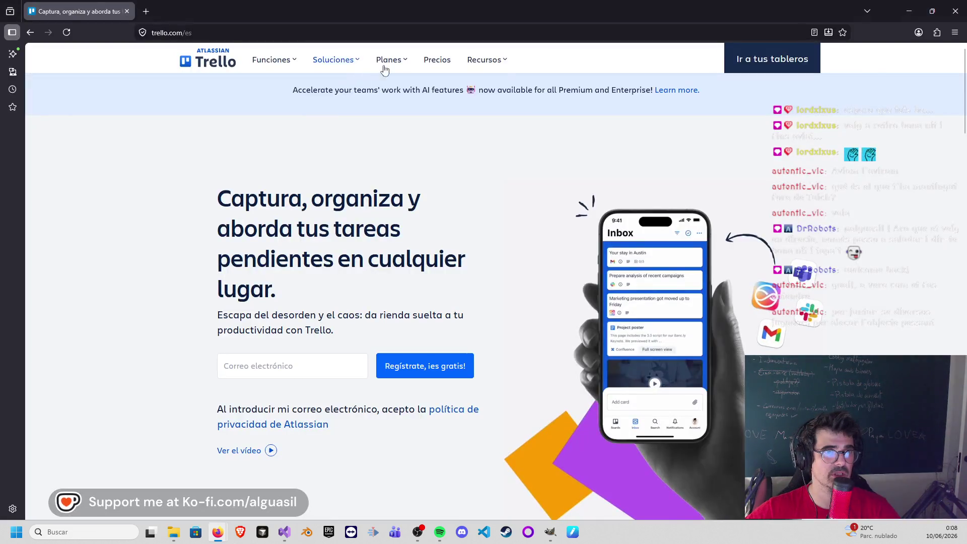
# Step: Go to the boards dashboard and open the Nail It board
pyautogui.click(803, 59)
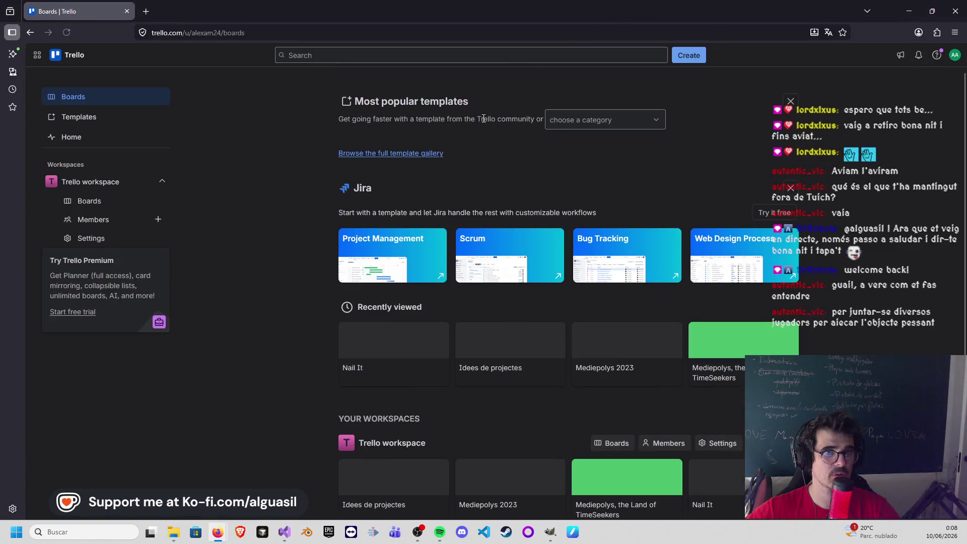
pyautogui.click(393, 344)
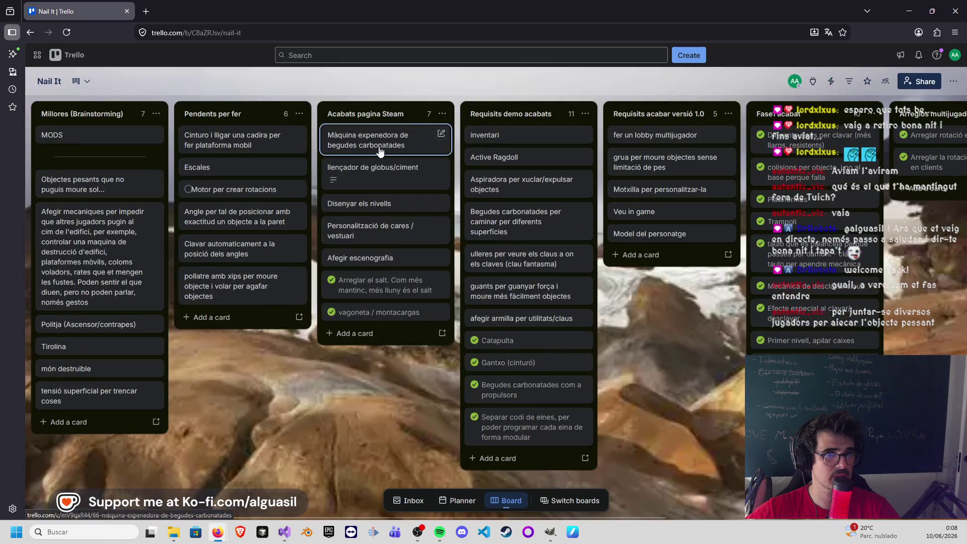
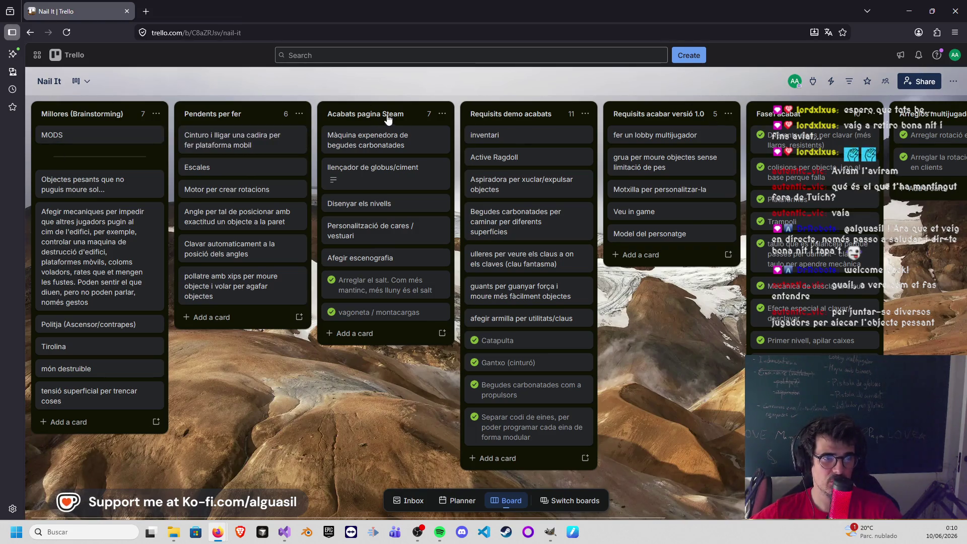
# Step: Minimize the Trello browser window, restore it once from the taskbar, then minimize it again to show GIMP
pyautogui.moveTo(391, 117); pyautogui.dragTo(389, 113)
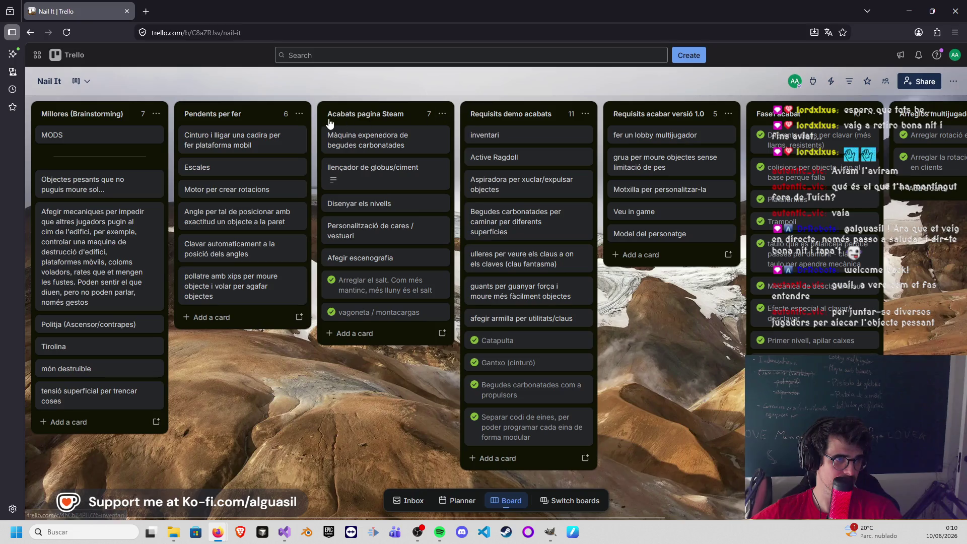
pyautogui.moveTo(230, 286)
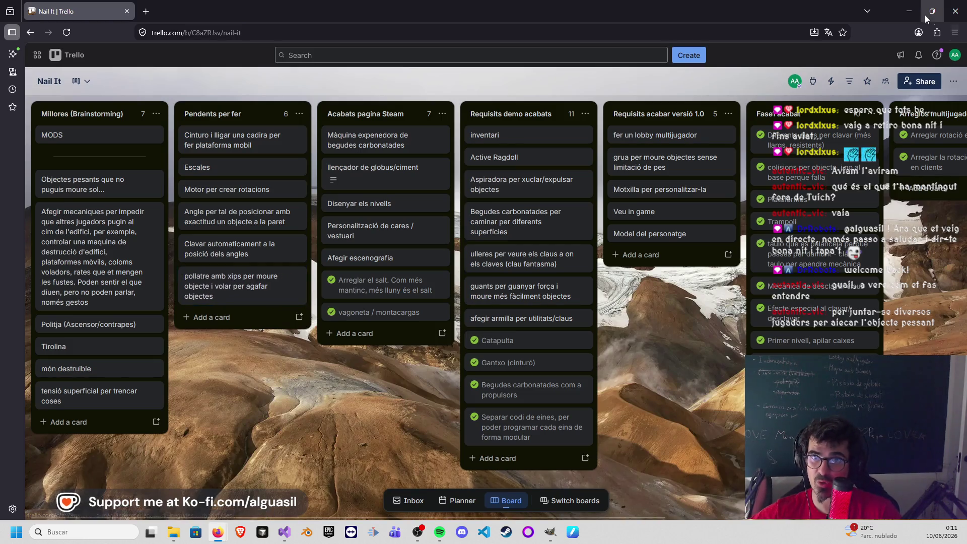
pyautogui.click(912, 13)
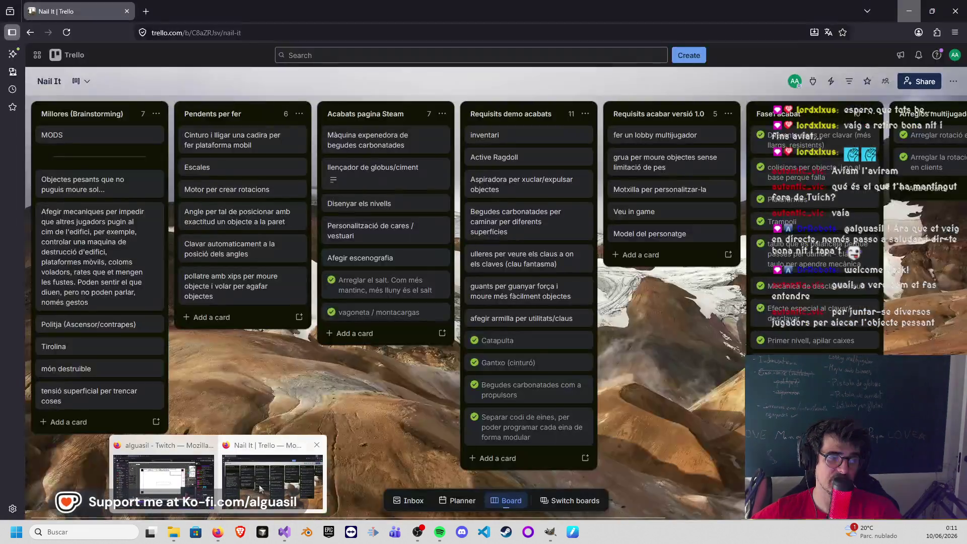
pyautogui.moveTo(217, 533)
pyautogui.click(272, 491)
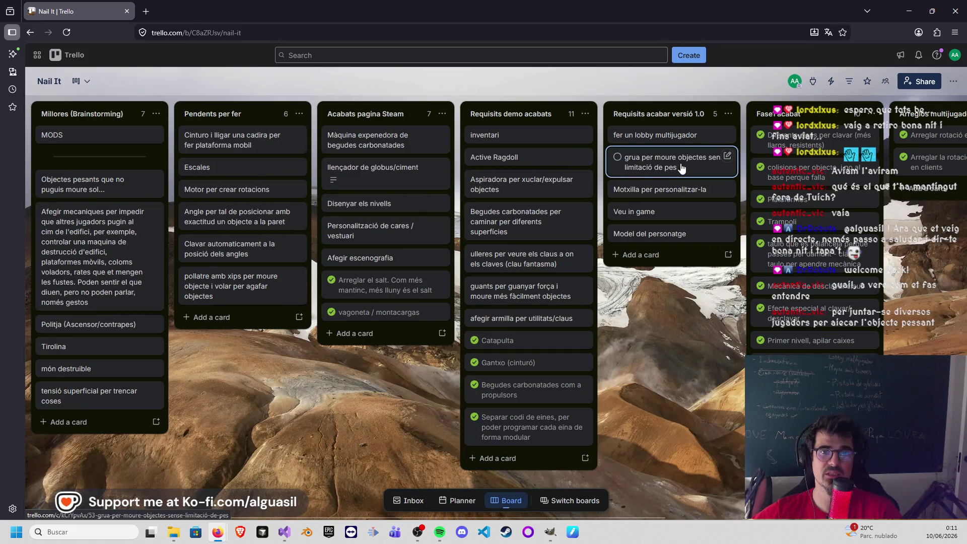
pyautogui.click(915, 7)
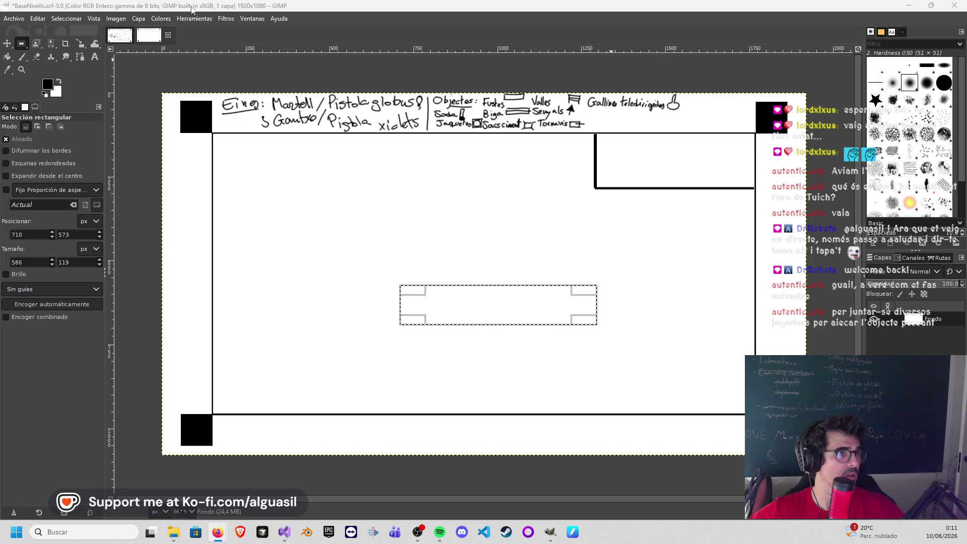
# Step: Clear the rectangular selection on the layer, briefly toggling the Move and Rectangle Select tools
pyautogui.click(20, 21)
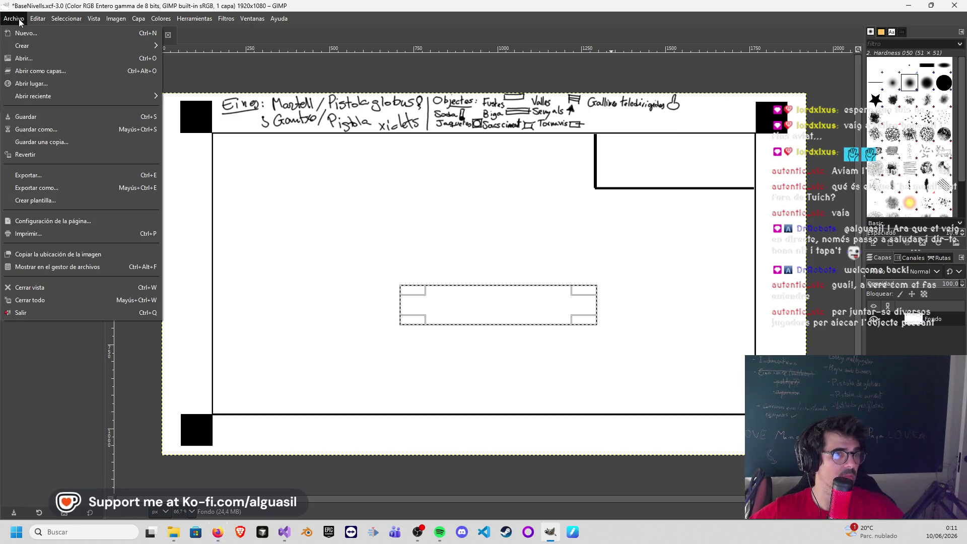
pyautogui.click(276, 268)
pyautogui.click(7, 44)
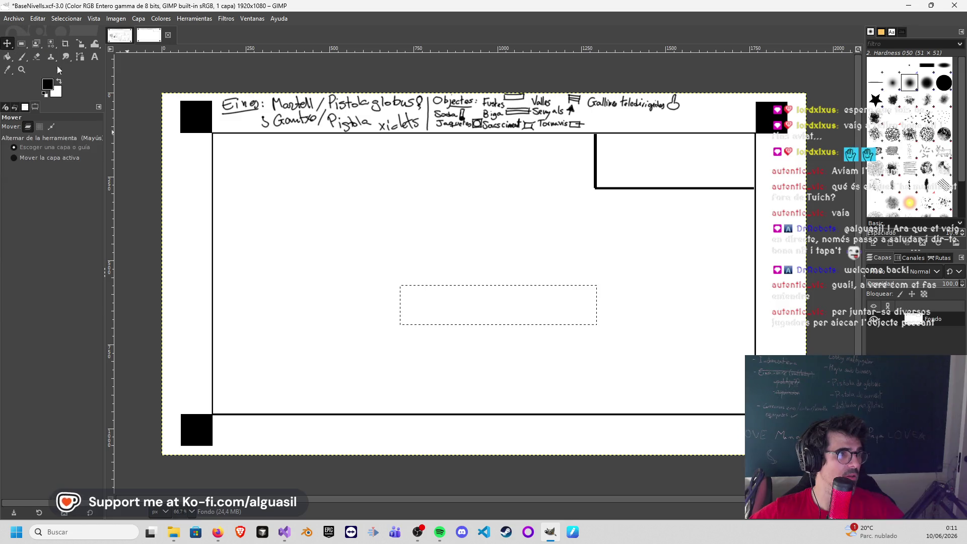
pyautogui.click(21, 43)
pyautogui.rightClick(931, 324)
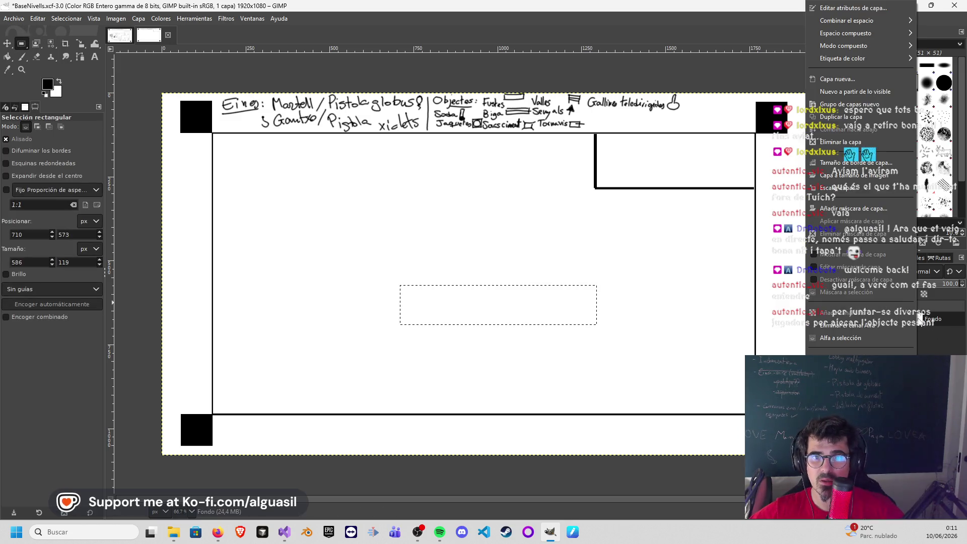
pyautogui.click(930, 324)
pyautogui.click(841, 328)
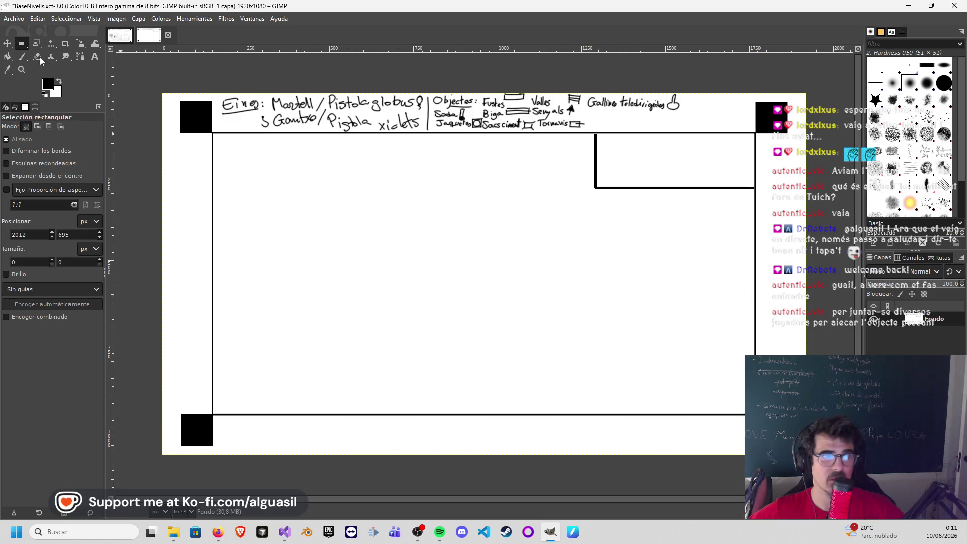
# Step: Save the sketch as a new file nivell2.xcf, starting from the nivell1.xcf name
pyautogui.click(13, 19)
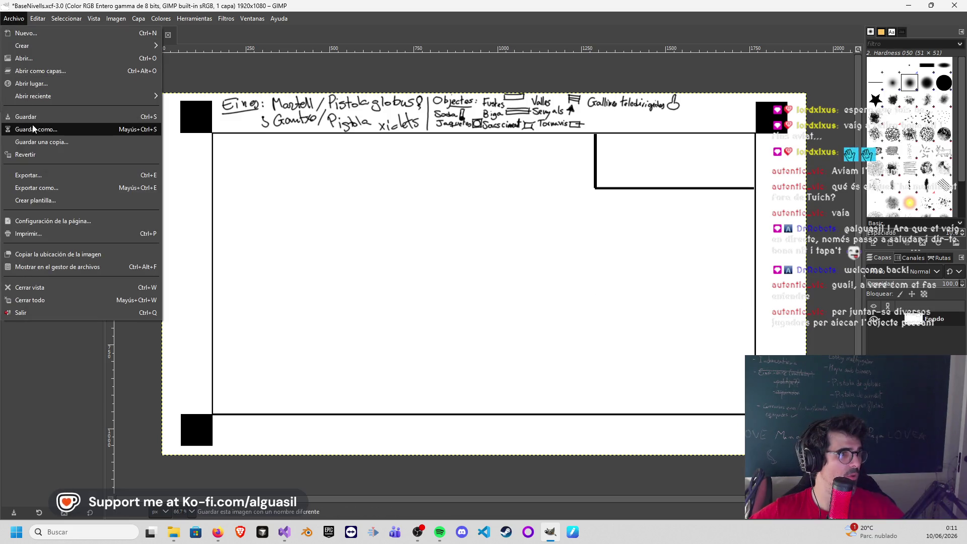
pyautogui.click(43, 126)
pyautogui.click(90, 98)
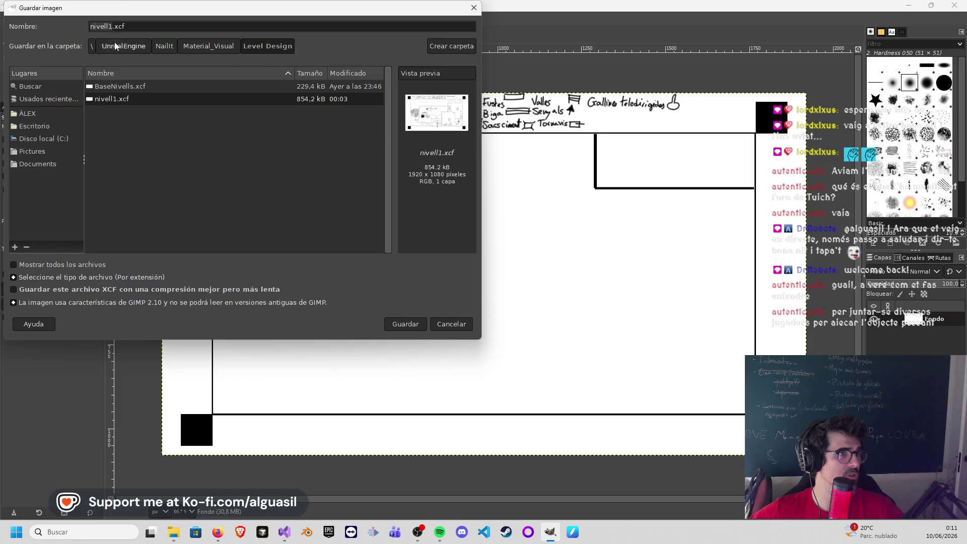
pyautogui.press('BackSpace')
pyautogui.write('2')
pyautogui.click(401, 323)
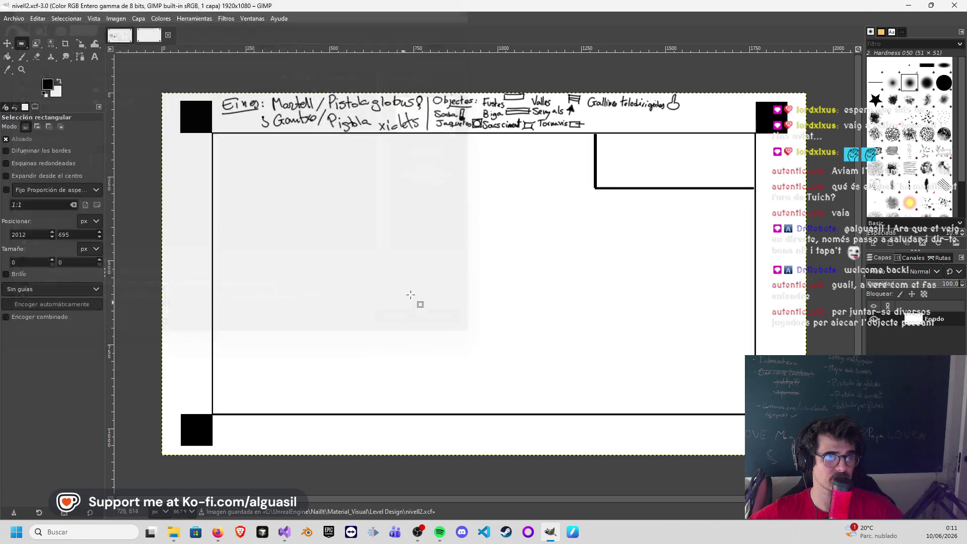
# Step: With the Paintbrush, attempt the first vertical hatch lines in the upper-right platform, undoing bad strokes
pyautogui.press('p')
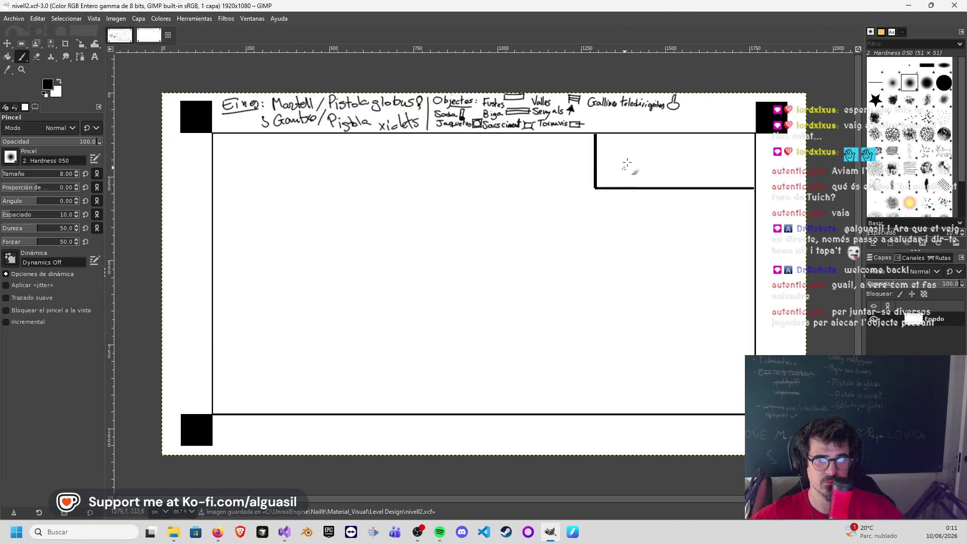
pyautogui.moveTo(613, 134); pyautogui.dragTo(616, 195)
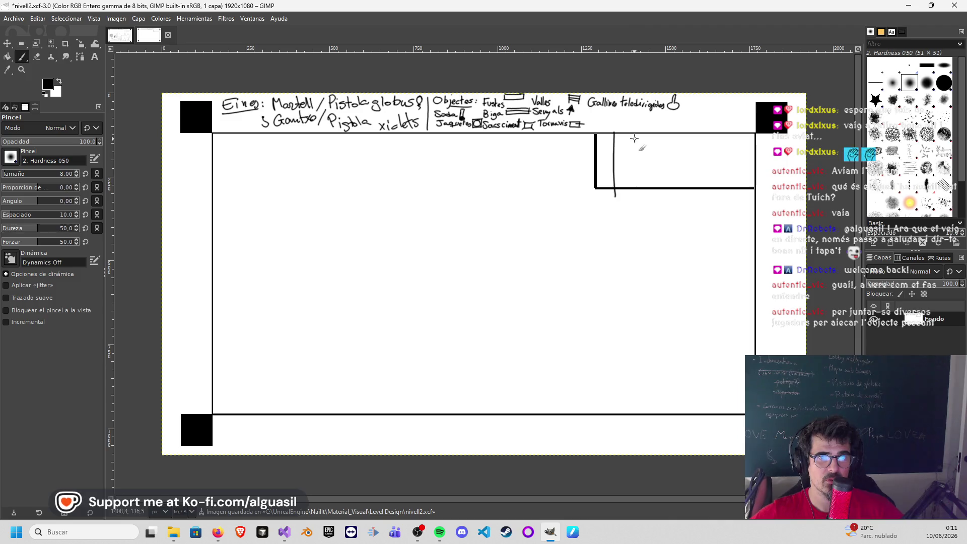
pyautogui.hotkey('ctrl', 'z')
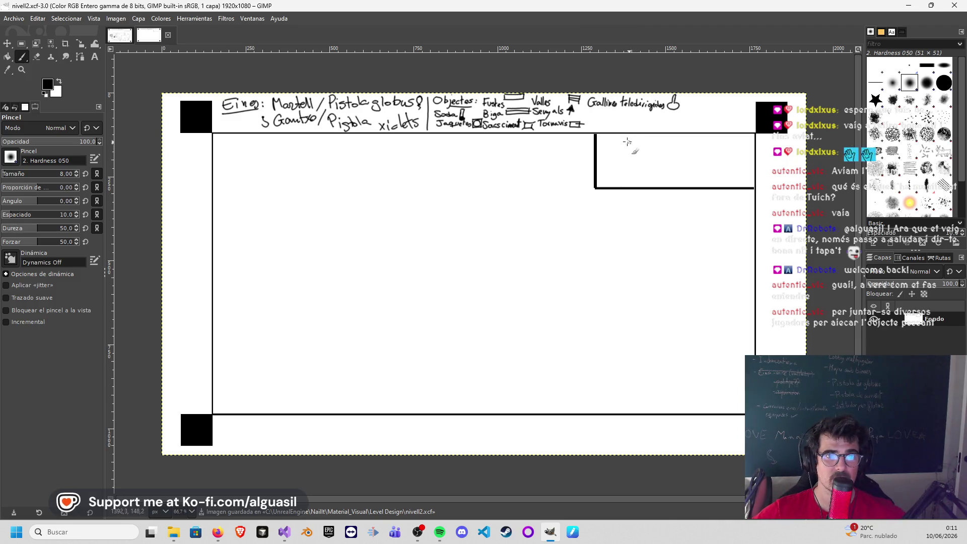
pyautogui.moveTo(616, 163); pyautogui.dragTo(616, 186)
pyautogui.hotkey('ctrl', 'z')
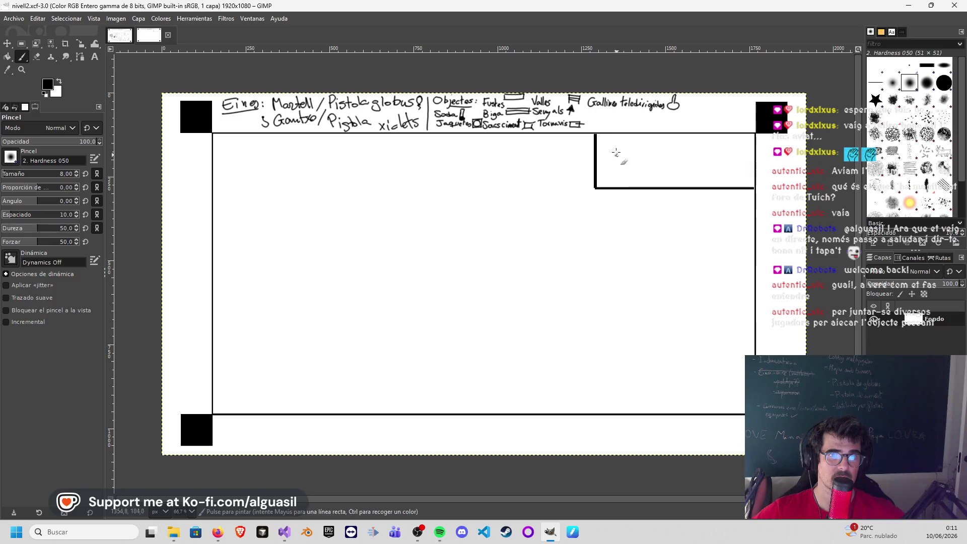
pyautogui.click(615, 184)
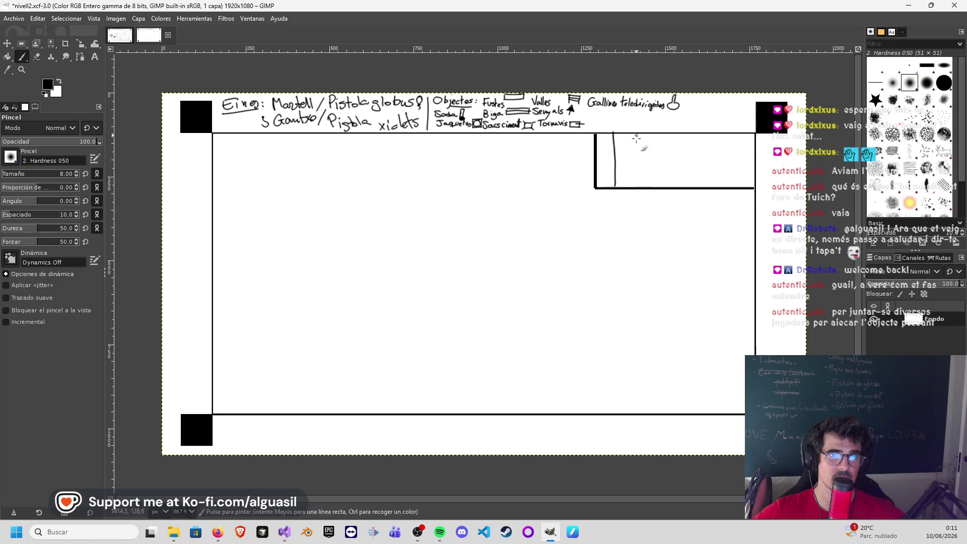
pyautogui.moveTo(658, 136); pyautogui.dragTo(658, 179)
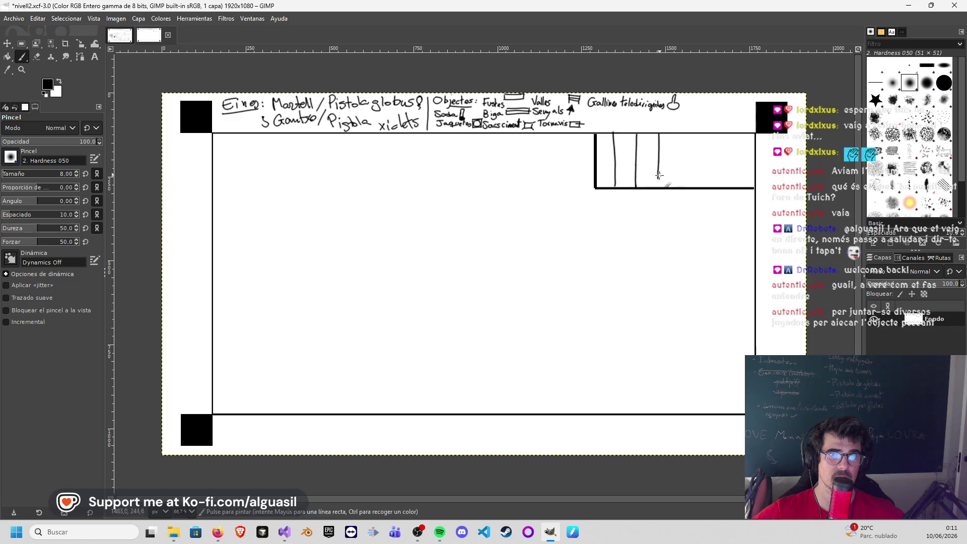
pyautogui.hotkey('ctrl', 'z')
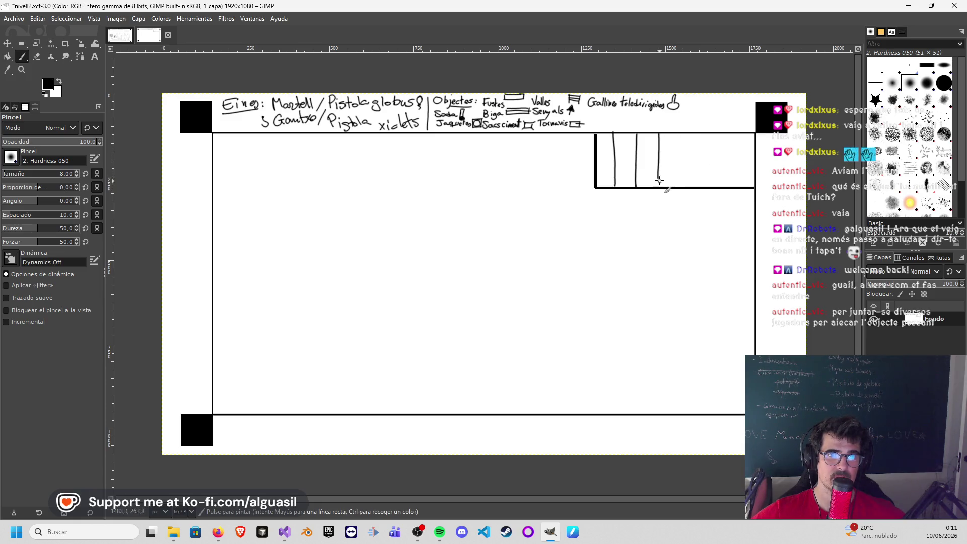
# Step: Add three more vertical black hatch lines across the upper-right platform
pyautogui.moveTo(685, 136); pyautogui.dragTo(684, 186)
pyautogui.moveTo(707, 135); pyautogui.dragTo(707, 185)
pyautogui.moveTo(731, 135); pyautogui.dragTo(731, 193)
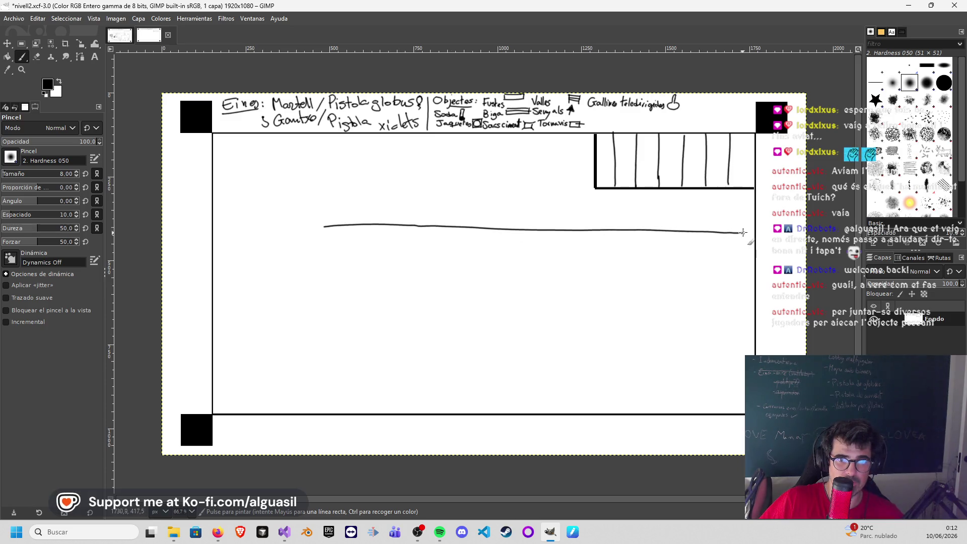
# Step: Try freehand horizontal floor lines across the room and from the left wall, undoing each attempt
pyautogui.hotkey('ctrl', 'z')
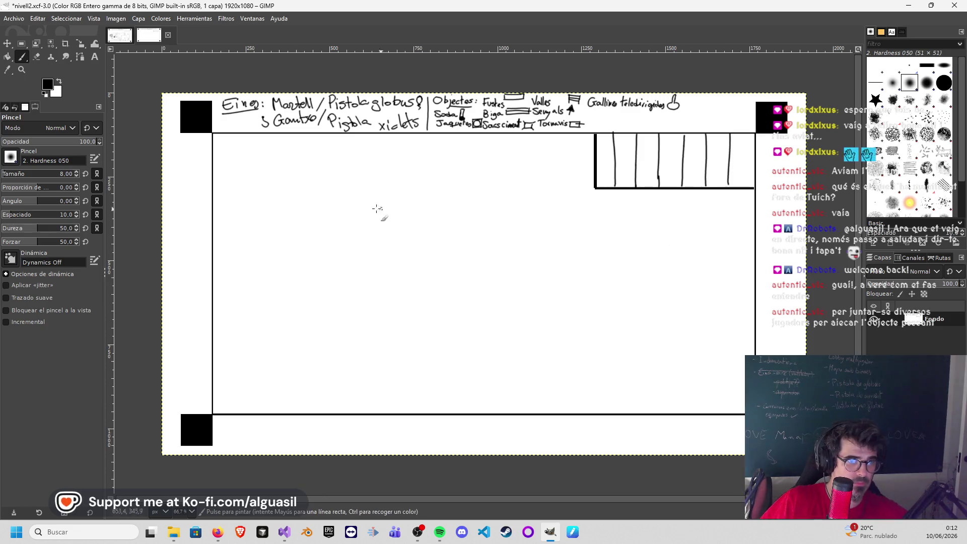
pyautogui.moveTo(325, 229); pyautogui.dragTo(750, 256)
pyautogui.hotkey('ctrl', 'z')
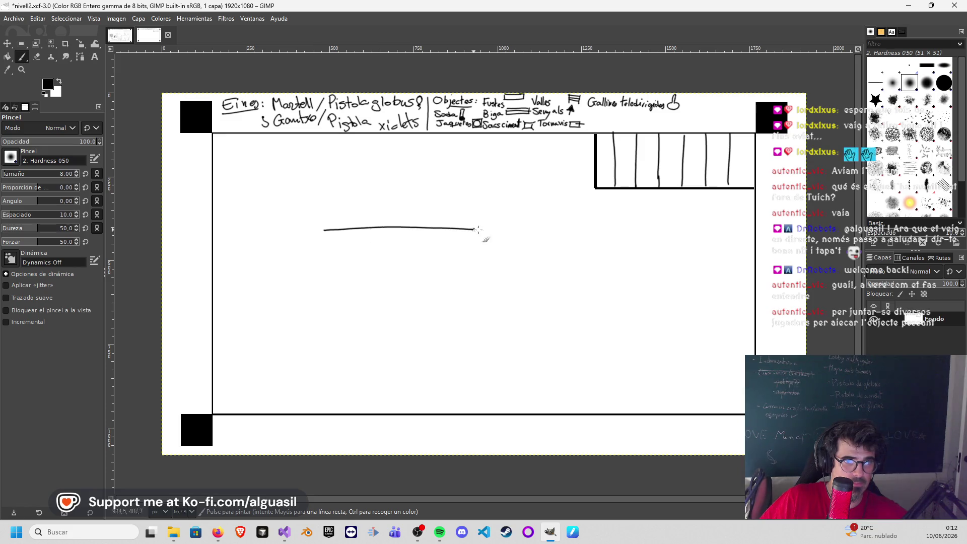
pyautogui.moveTo(745, 239); pyautogui.dragTo(747, 243)
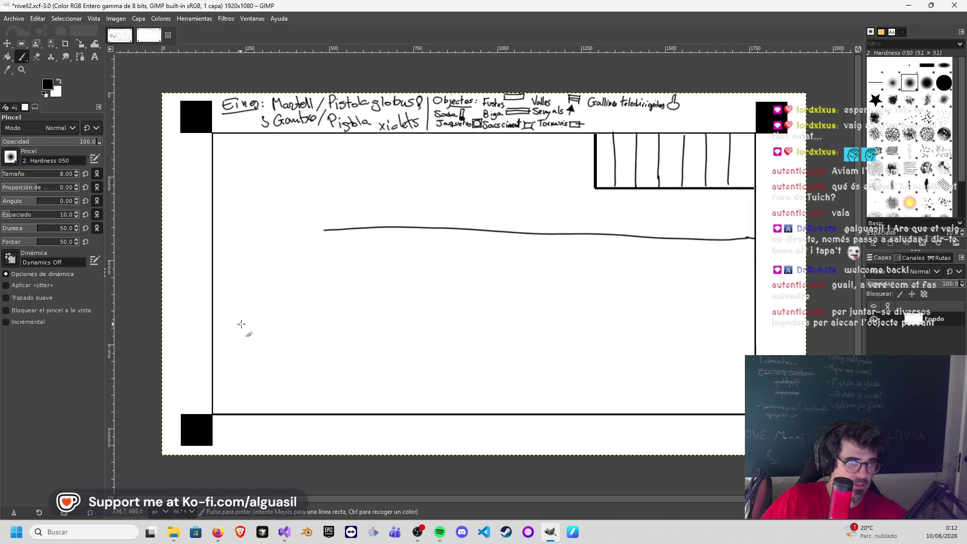
pyautogui.moveTo(213, 326); pyautogui.dragTo(565, 323)
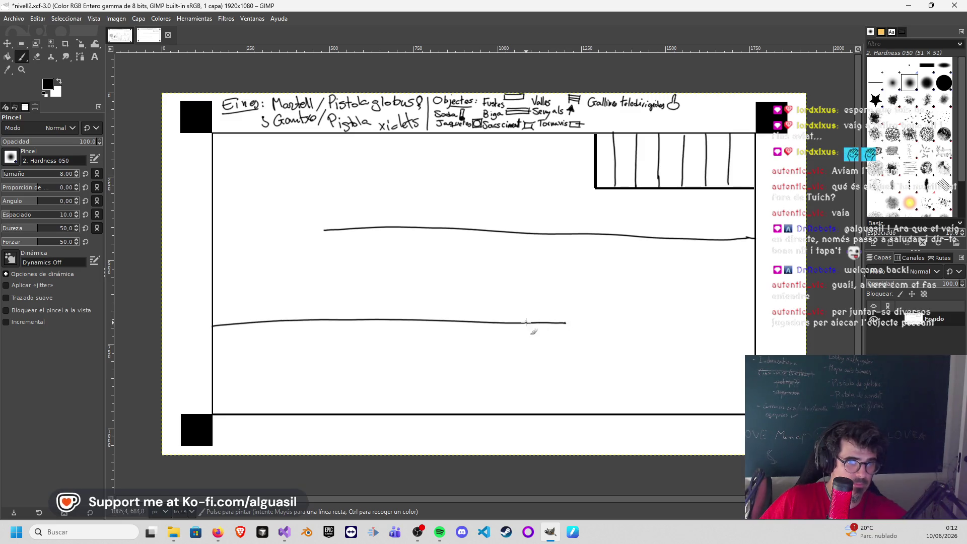
pyautogui.hotkey('ctrl', 'z')
pyautogui.hotkey('ctrl', 'z')
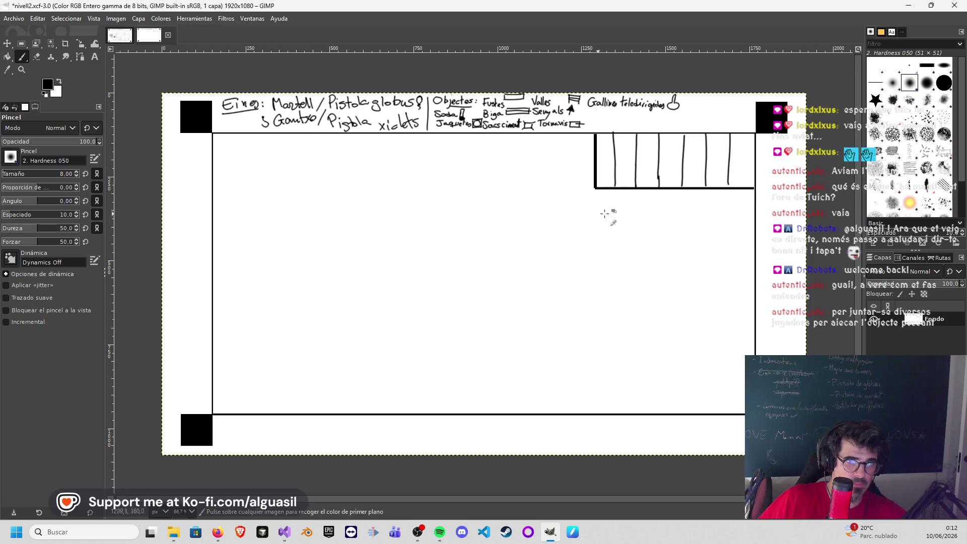
# Step: Try floor lines from the right wall, undo them and the stray stroke, then switch to Rectangle Select
pyautogui.moveTo(754, 209); pyautogui.dragTo(540, 205)
pyautogui.hotkey('ctrl', 'z')
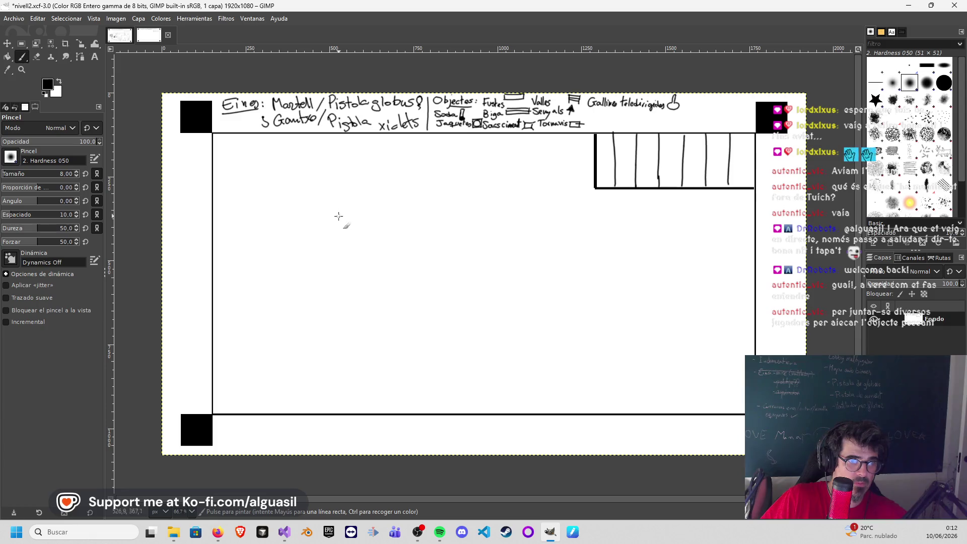
pyautogui.moveTo(560, 223); pyautogui.dragTo(734, 223)
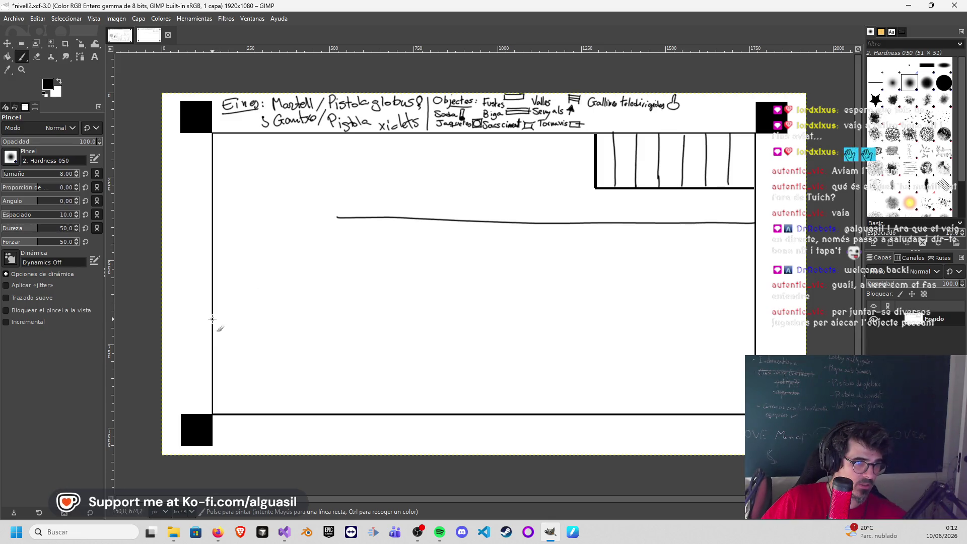
pyautogui.hotkey('ctrl', 'z')
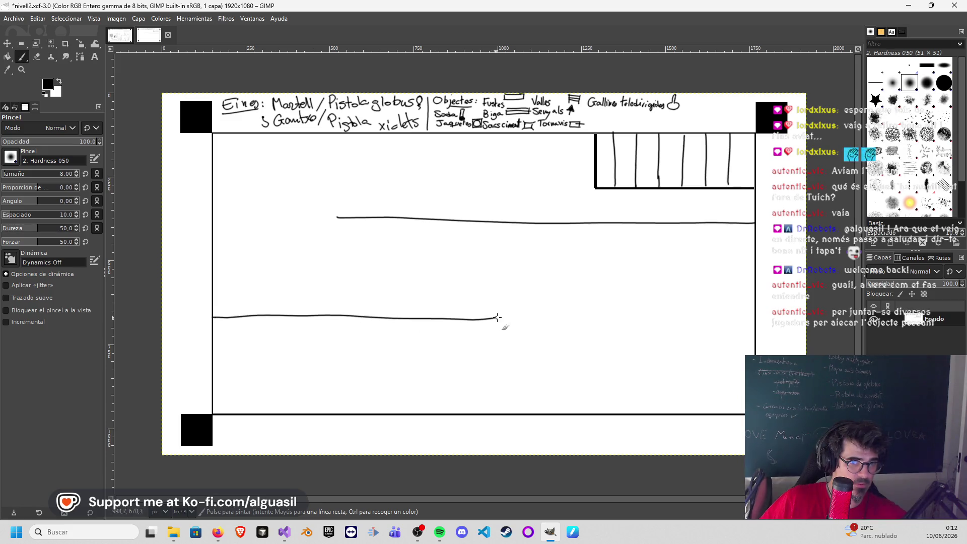
pyautogui.hotkey('ctrl', 'z')
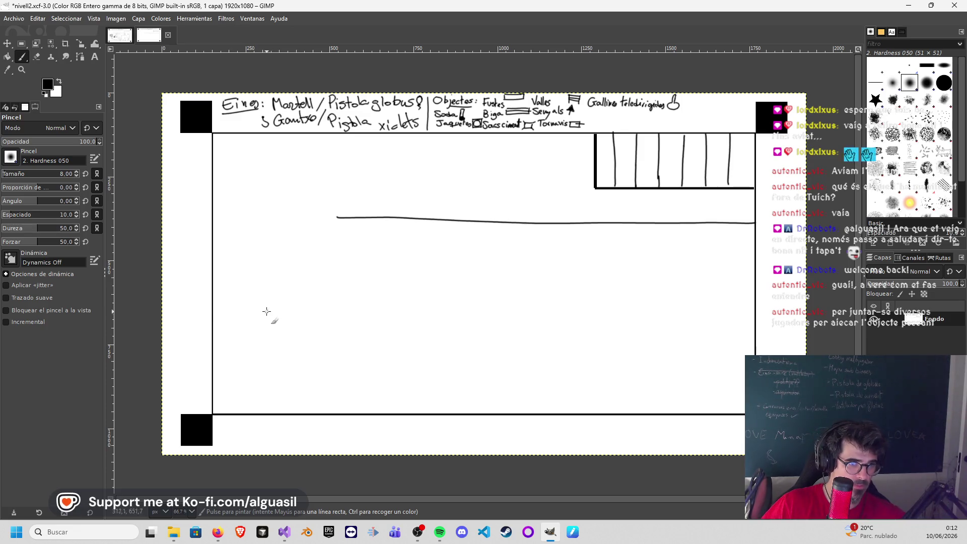
pyautogui.press('ctrl')
pyautogui.hotkey('ctrl', 'z')
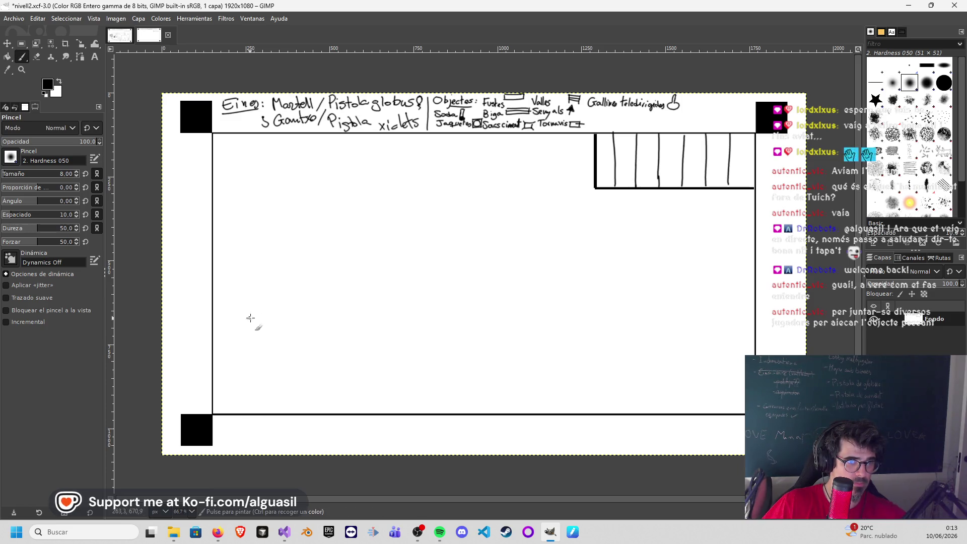
pyautogui.moveTo(278, 316); pyautogui.dragTo(302, 314)
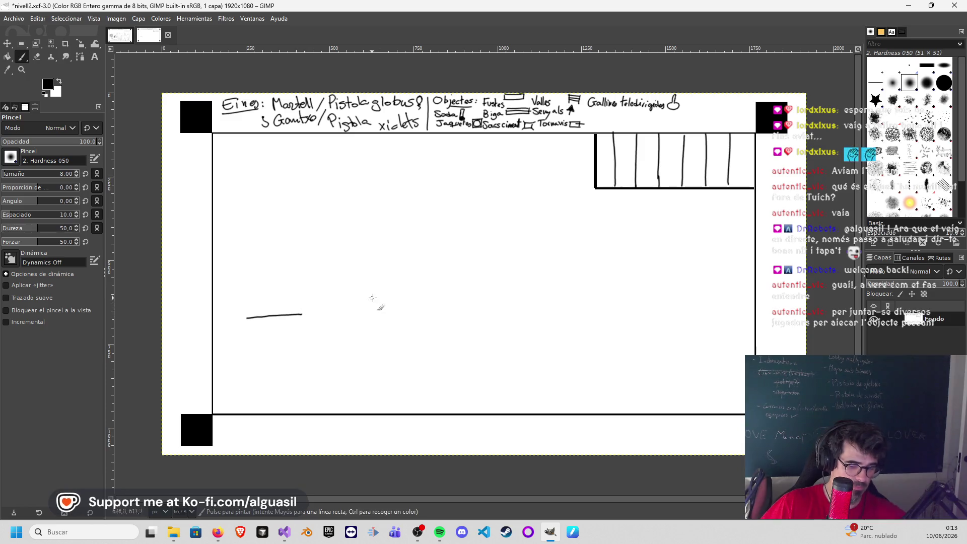
pyautogui.hotkey('ctrl', 'z')
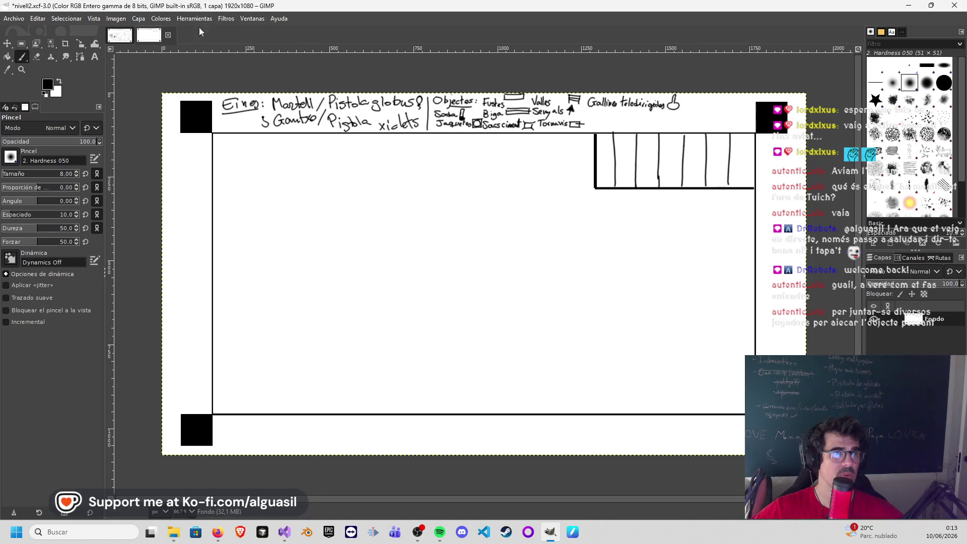
pyautogui.press('r')
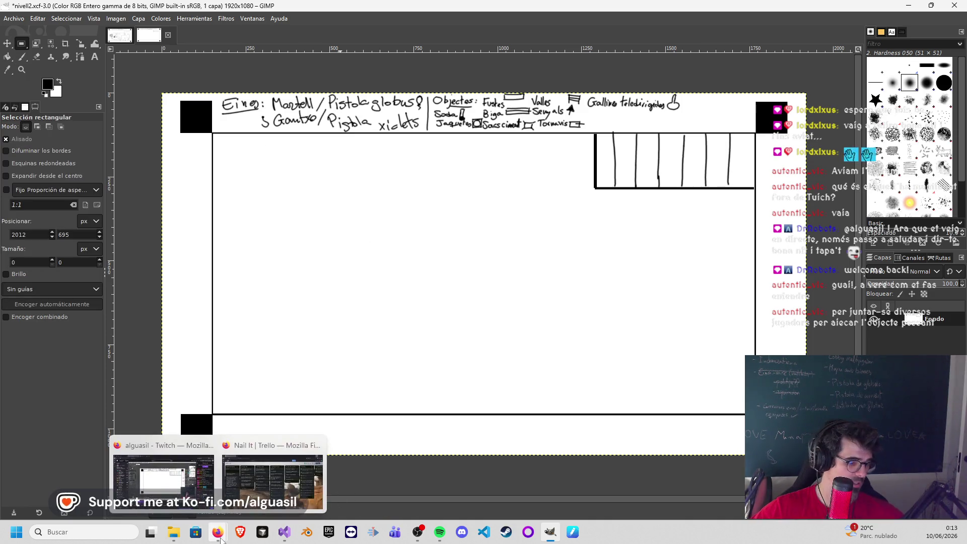
pyautogui.moveTo(218, 532)
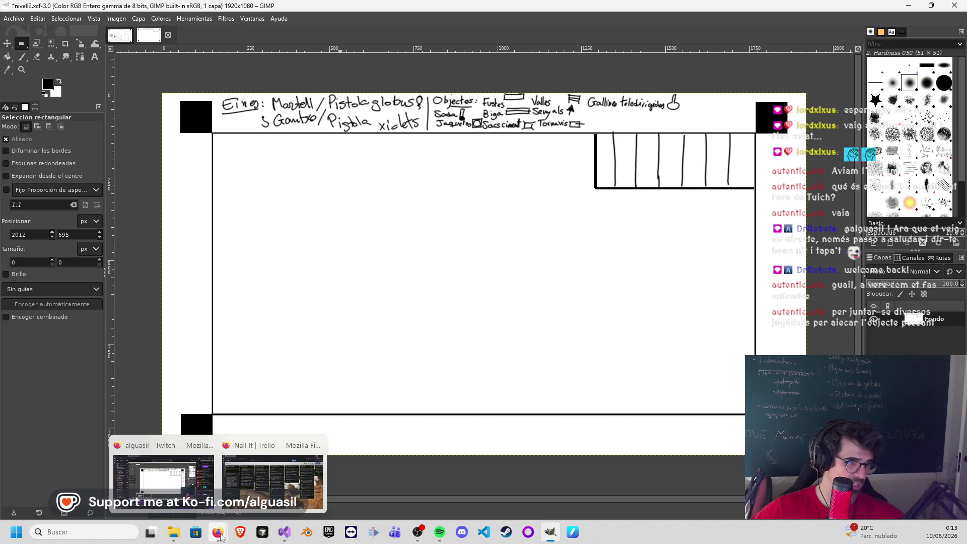
# Step: In a new Firefox tab, search Google for 'lineas rectas gimp'
pyautogui.click(272, 481)
pyautogui.click(145, 11)
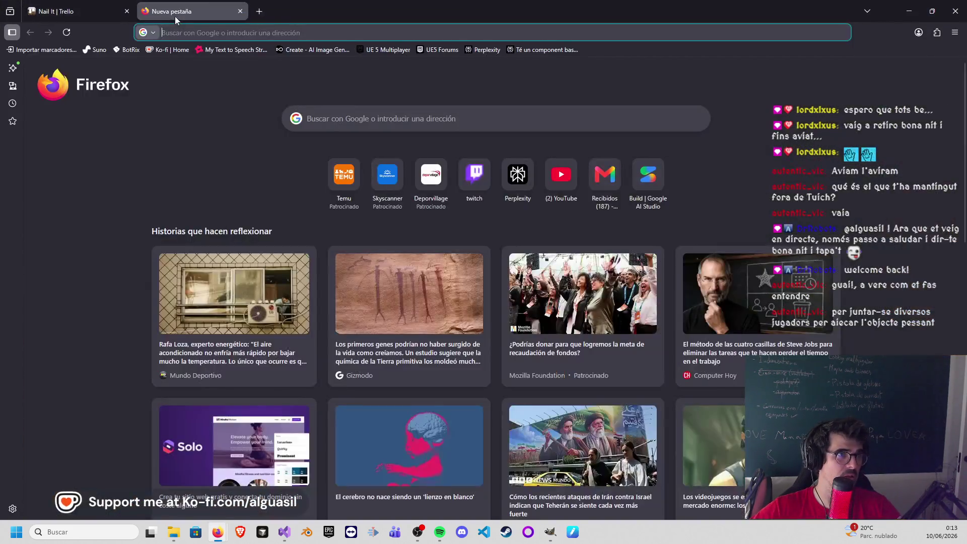
pyautogui.click(174, 33)
pyautogui.write('lin')
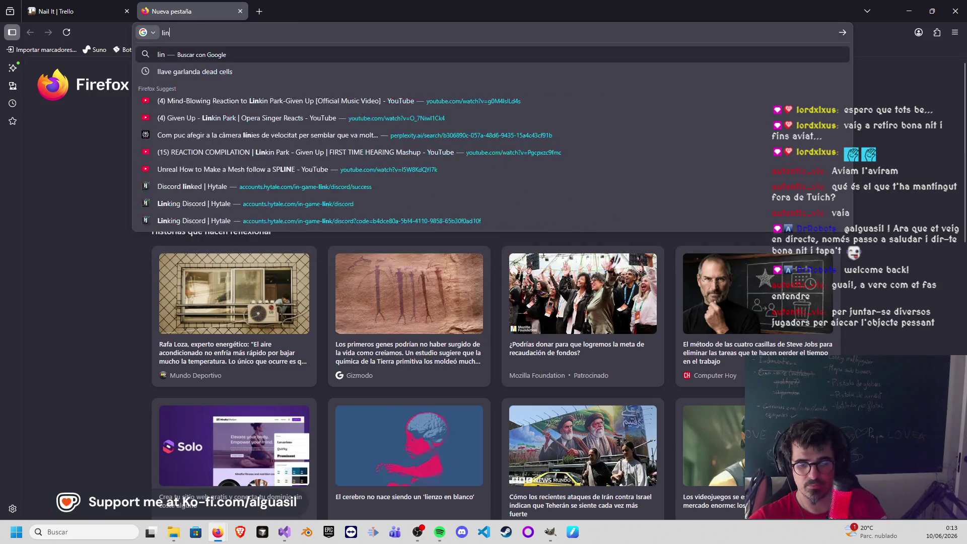
pyautogui.write('eas')
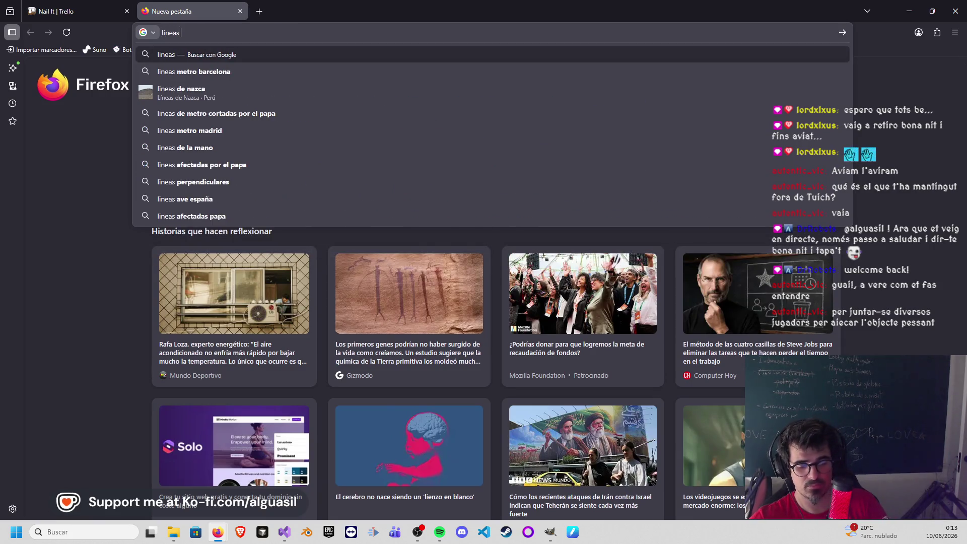
pyautogui.write(' rectas gim')
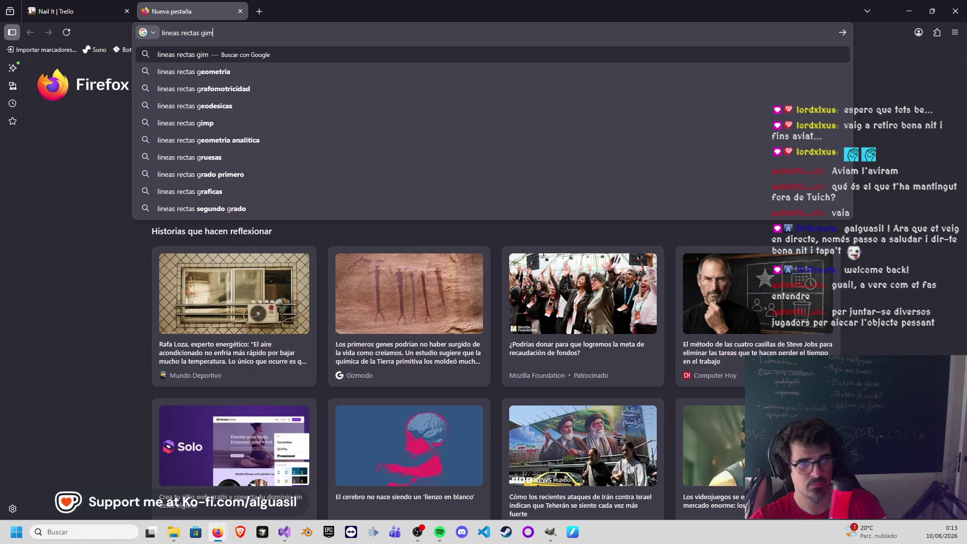
pyautogui.write('p')
pyautogui.press('Return')
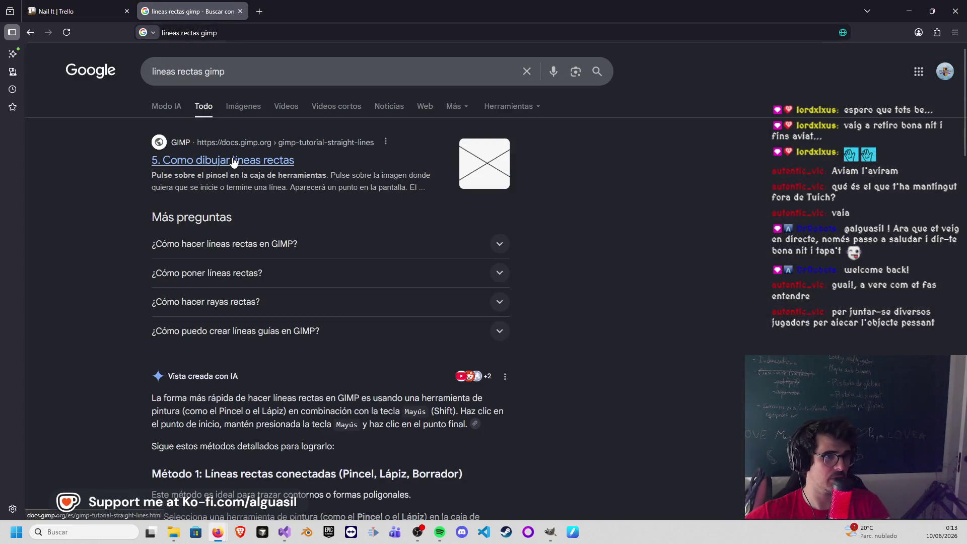
# Step: Read the docs.gimp.org straight-lines tutorial, then minimize the browser to return to the sketch
pyautogui.click(235, 163)
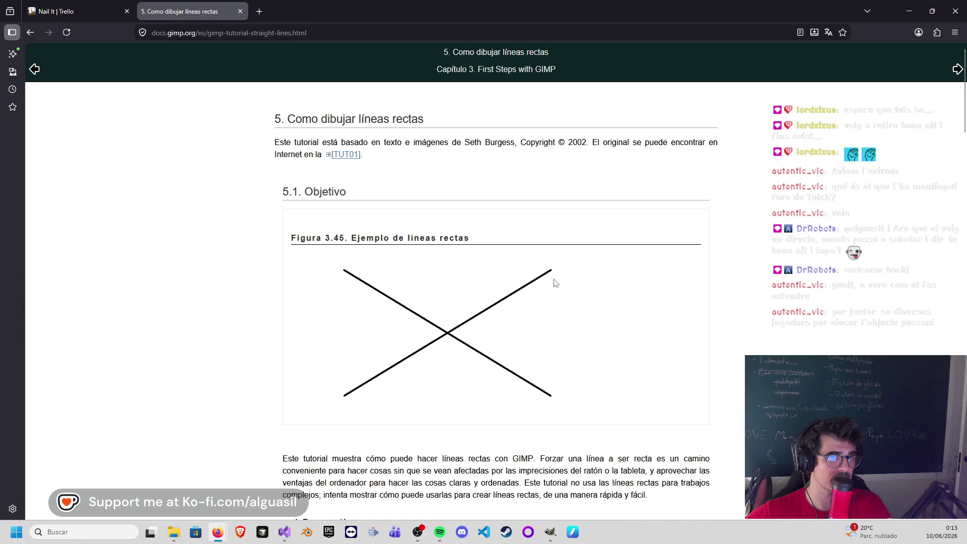
pyautogui.scroll(-3, 594, 303)
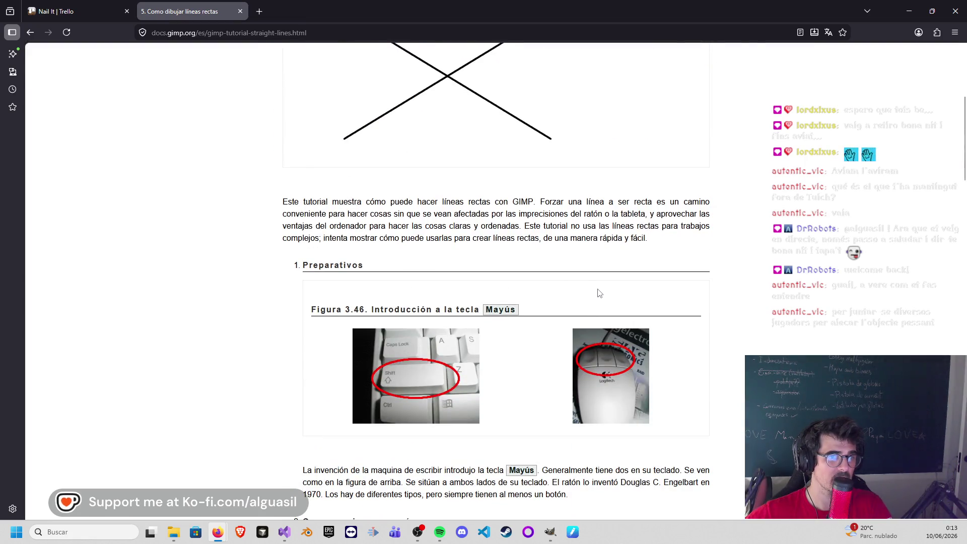
pyautogui.scroll(-3, 597, 294)
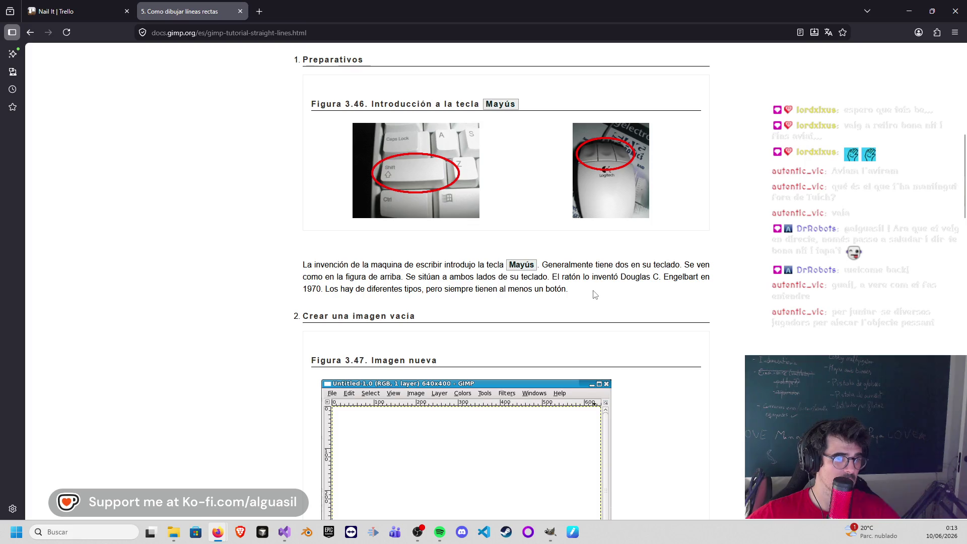
pyautogui.scroll(-2, 595, 294)
pyautogui.scroll(-3, 591, 295)
pyautogui.scroll(-3, 592, 295)
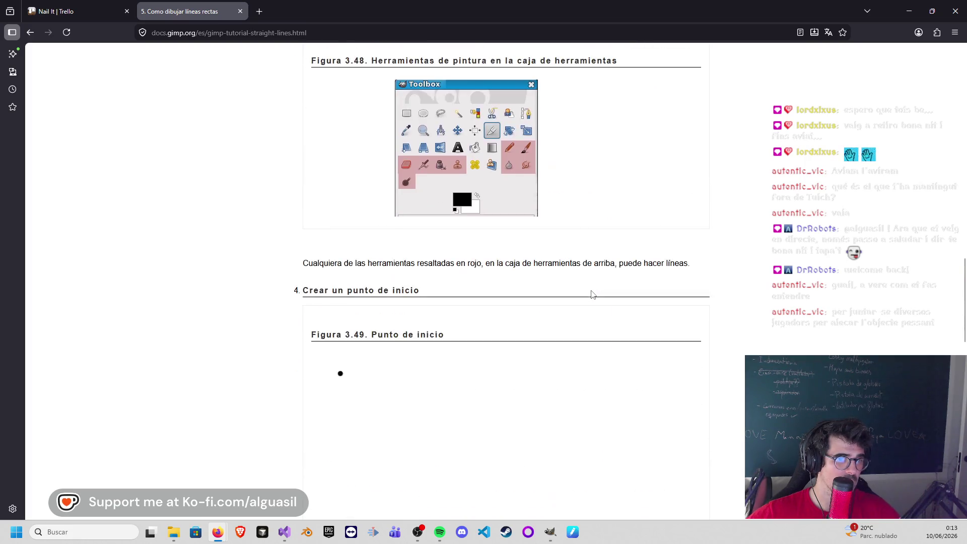
pyautogui.scroll(-1, 593, 295)
pyautogui.scroll(-1, 593, 295)
pyautogui.scroll(-2, 592, 294)
pyautogui.scroll(-2, 591, 295)
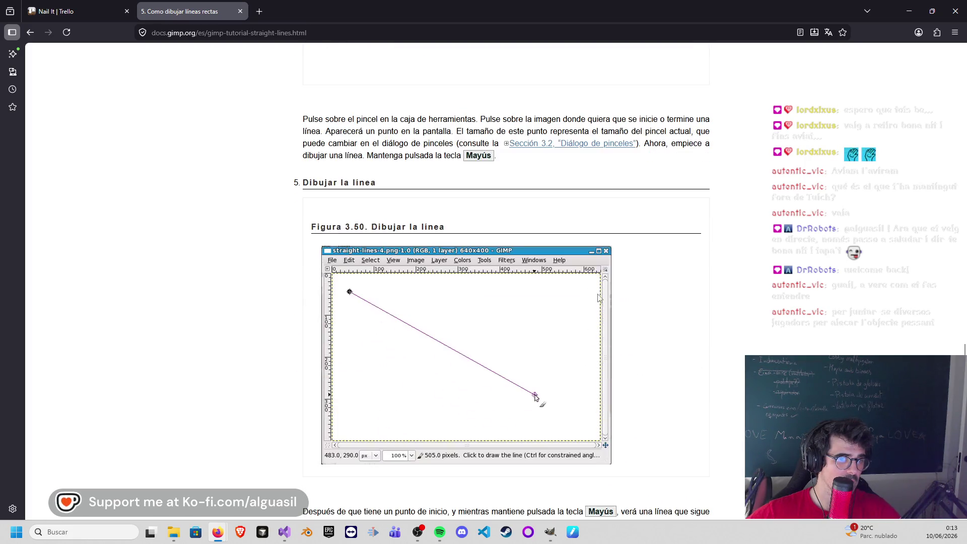
pyautogui.click(912, 12)
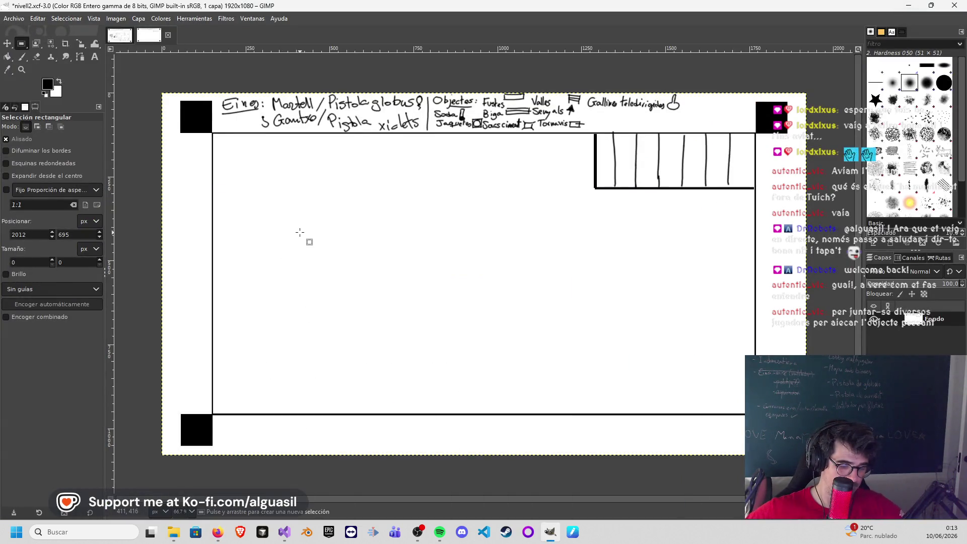
# Step: After undoing two wobbly freehand attempts, draw a straight floor line below the platform with Shift-click
pyautogui.press('p')
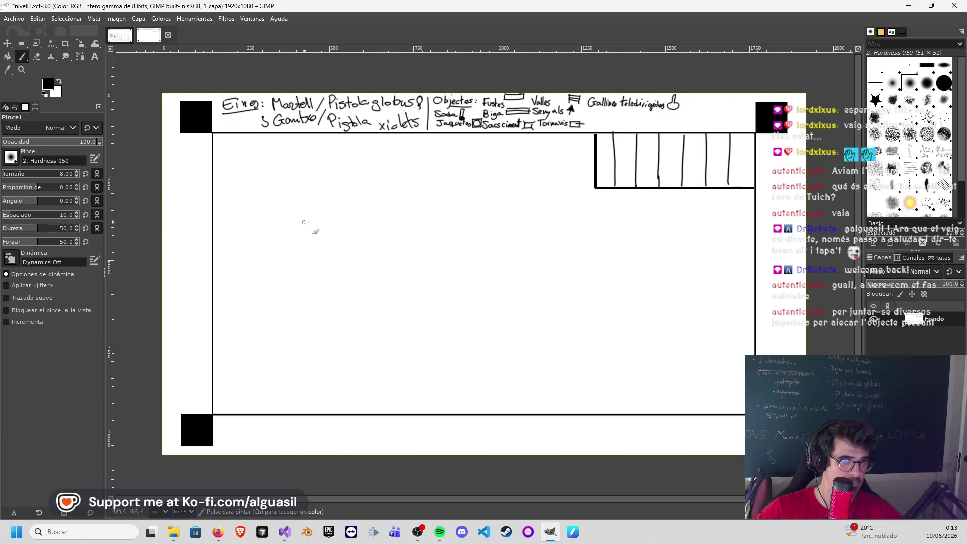
pyautogui.moveTo(321, 223); pyautogui.dragTo(596, 221)
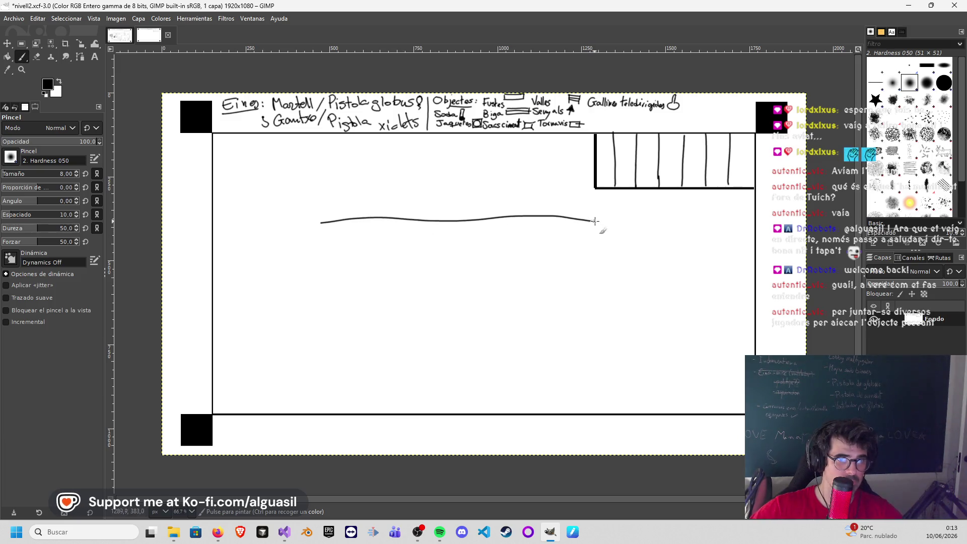
pyautogui.hotkey('ctrl', 'z')
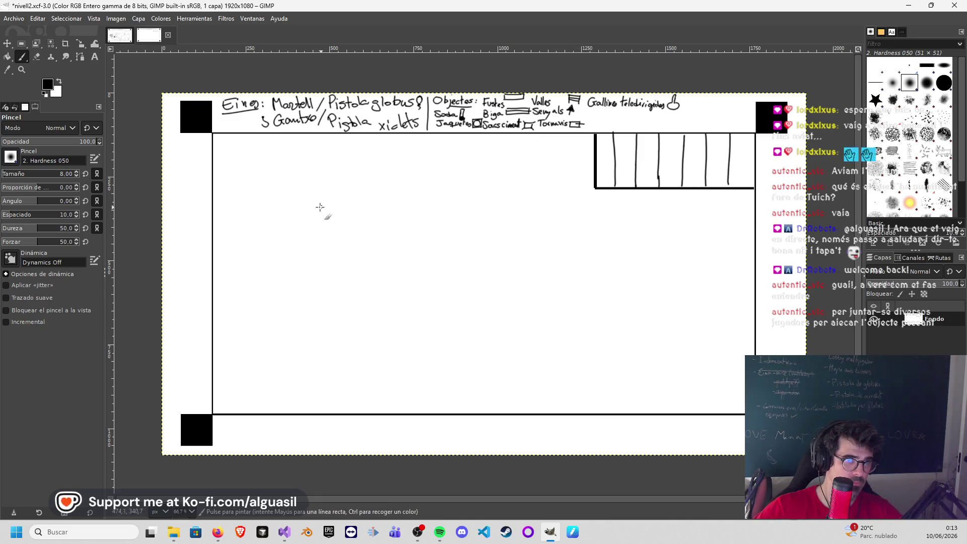
pyautogui.moveTo(314, 212); pyautogui.dragTo(671, 207)
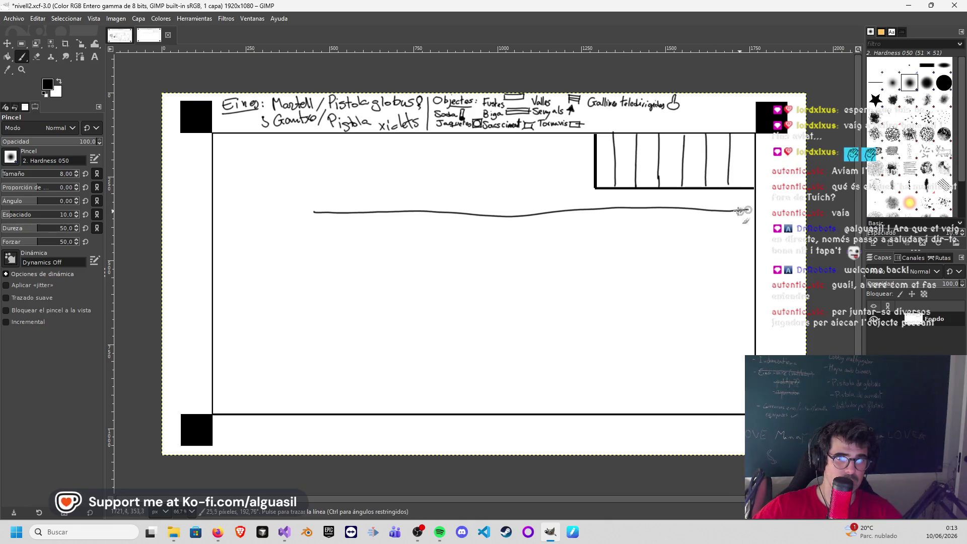
pyautogui.hotkey('ctrl', 'z')
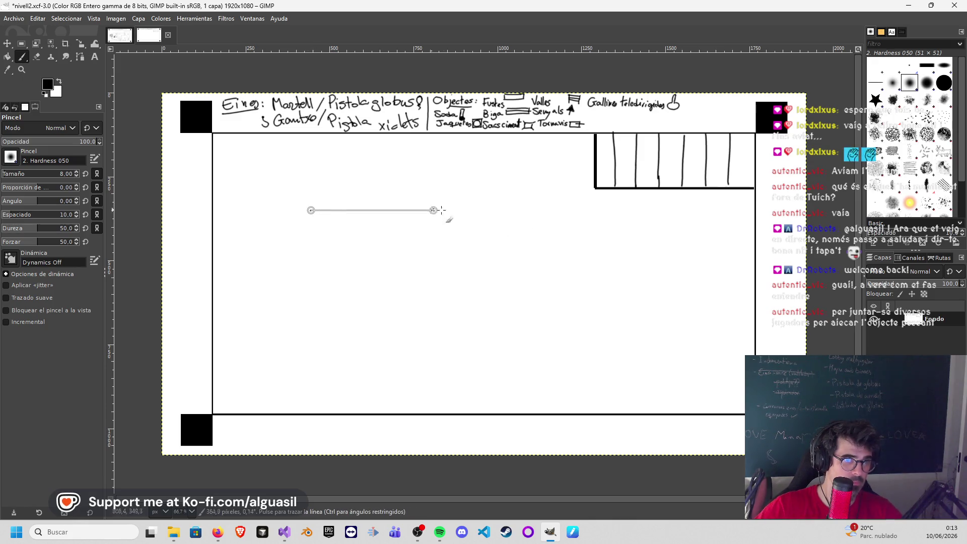
pyautogui.keyDown('shift'); pyautogui.click(752, 213); pyautogui.keyUp('shift')
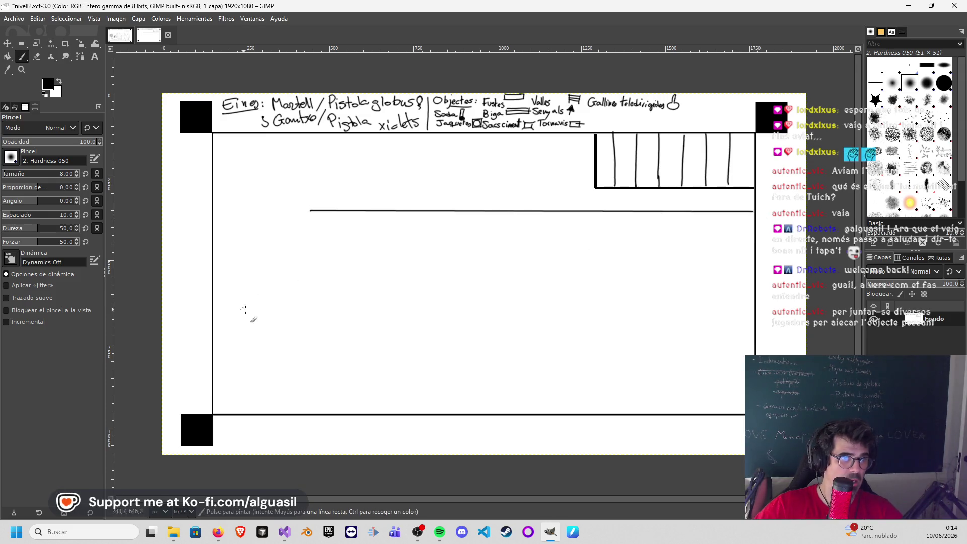
# Step: Draw a shorter straight lower floor line from the left wall, retrace both lines, and extend the upper one left
pyautogui.click(212, 321)
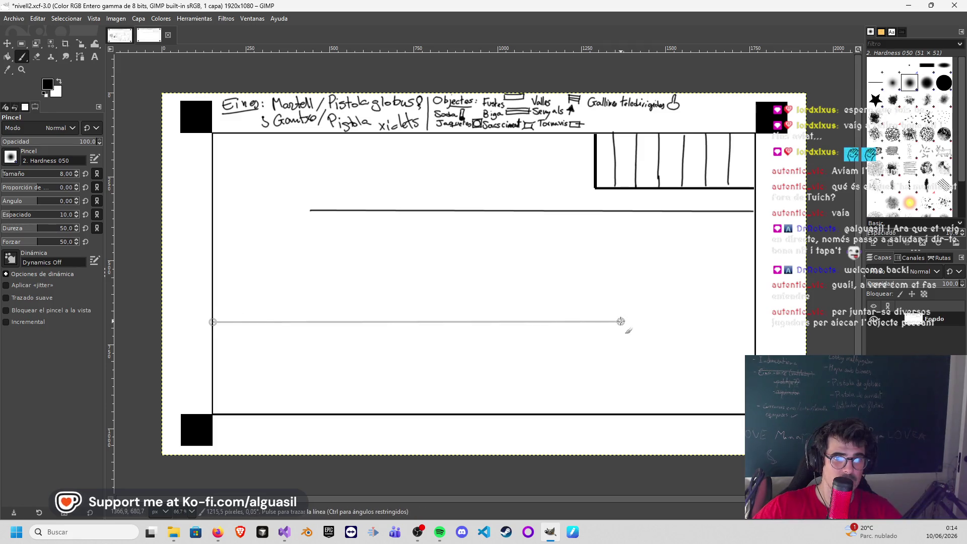
pyautogui.keyDown('shift'); pyautogui.click(619, 323); pyautogui.keyUp('shift')
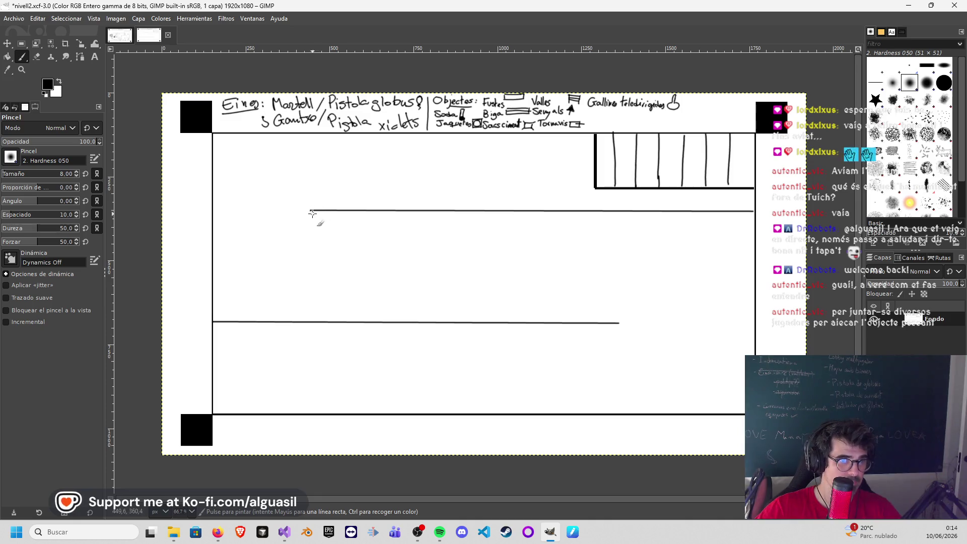
pyautogui.press('shift')
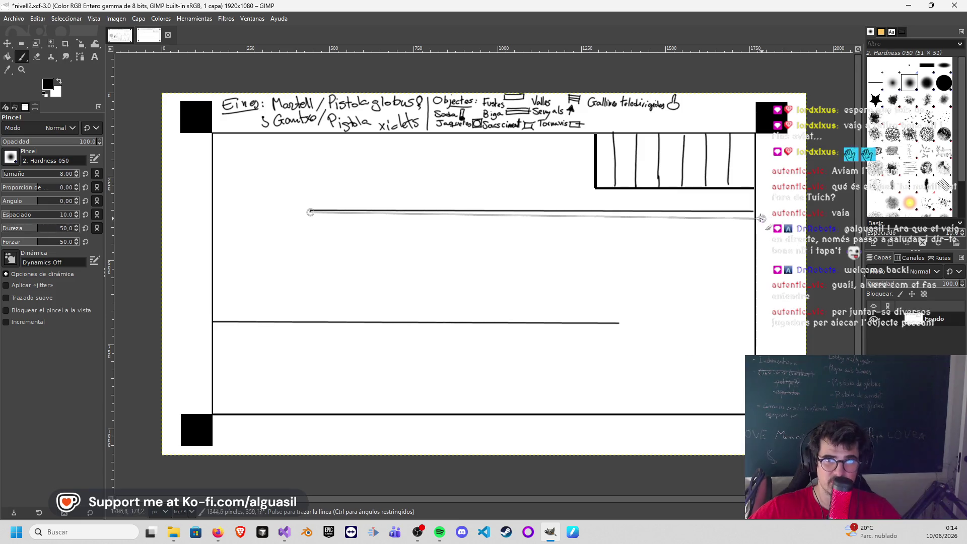
pyautogui.keyDown('shift'); pyautogui.click(755, 212); pyautogui.keyUp('shift')
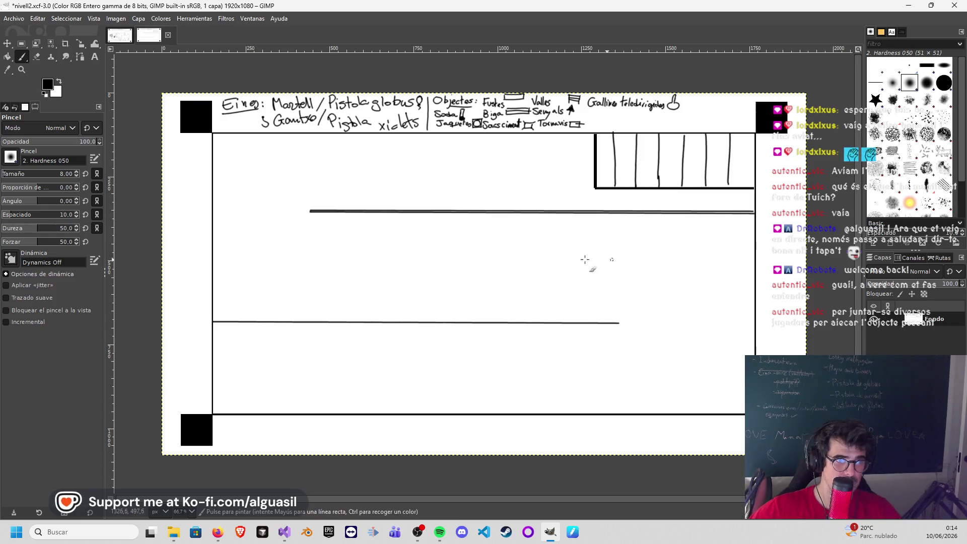
pyautogui.press('shift')
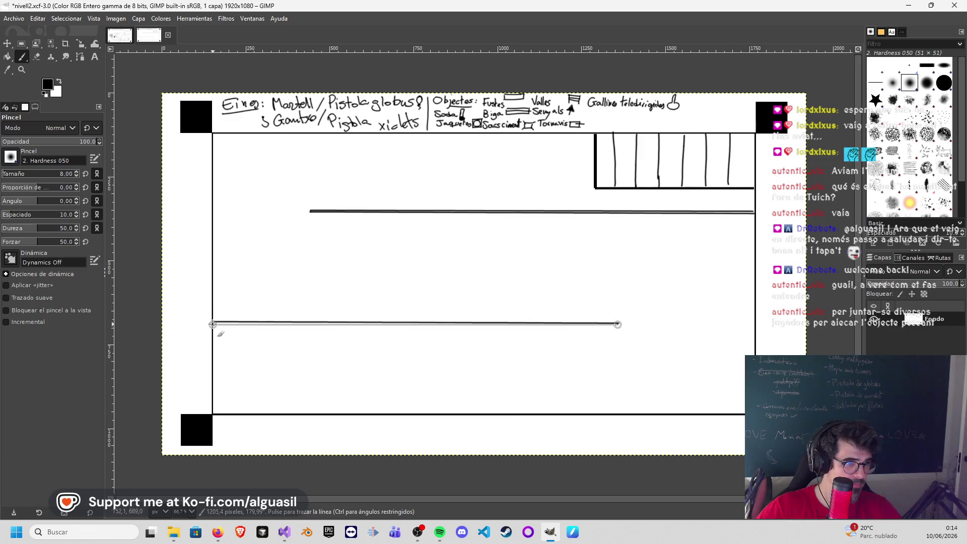
pyautogui.keyDown('shift'); pyautogui.click(214, 325); pyautogui.keyUp('shift')
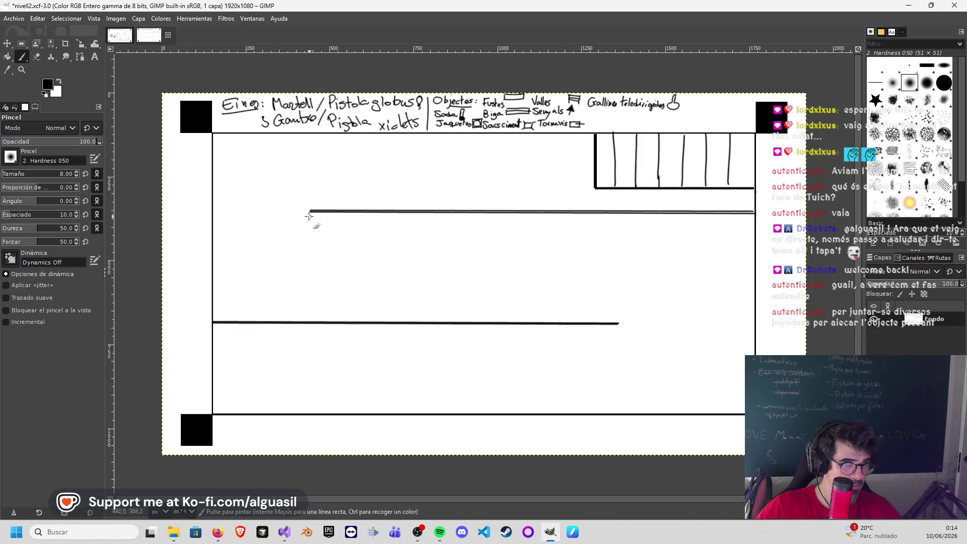
pyautogui.moveTo(306, 210); pyautogui.dragTo(213, 211)
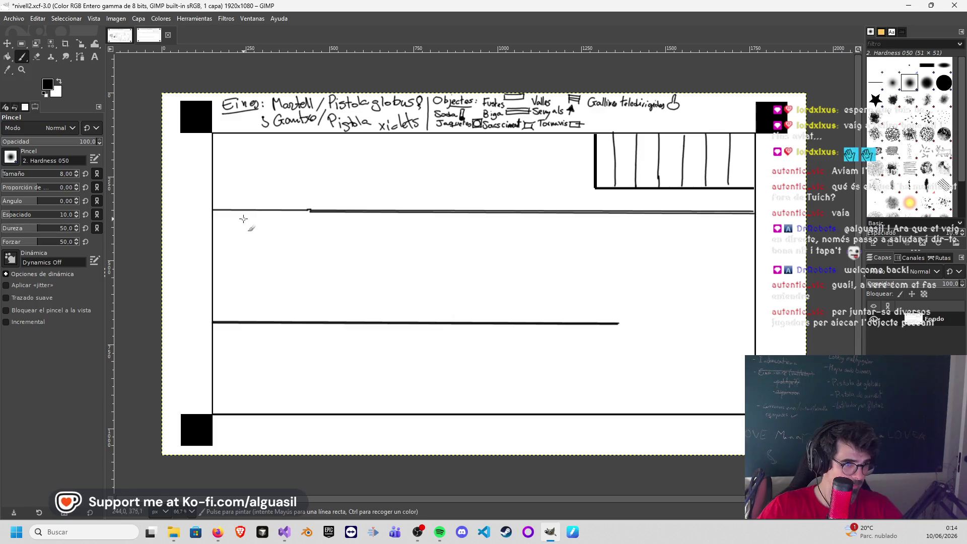
# Step: Draw a stepped wall block down from the upper floor to the lower floor and scribble inside it
pyautogui.click(250, 213)
pyautogui.press('shift')
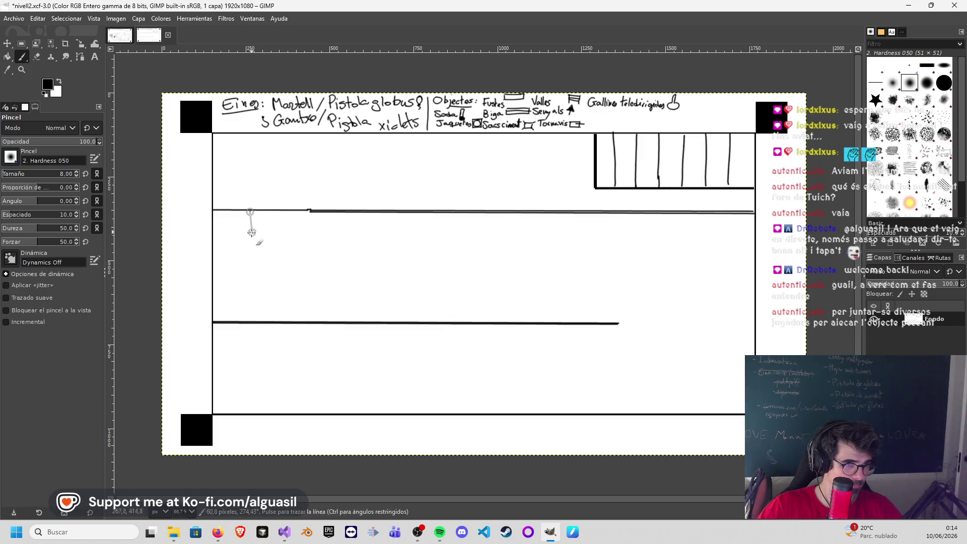
pyautogui.keyDown('shift'); pyautogui.click(249, 292); pyautogui.keyUp('shift')
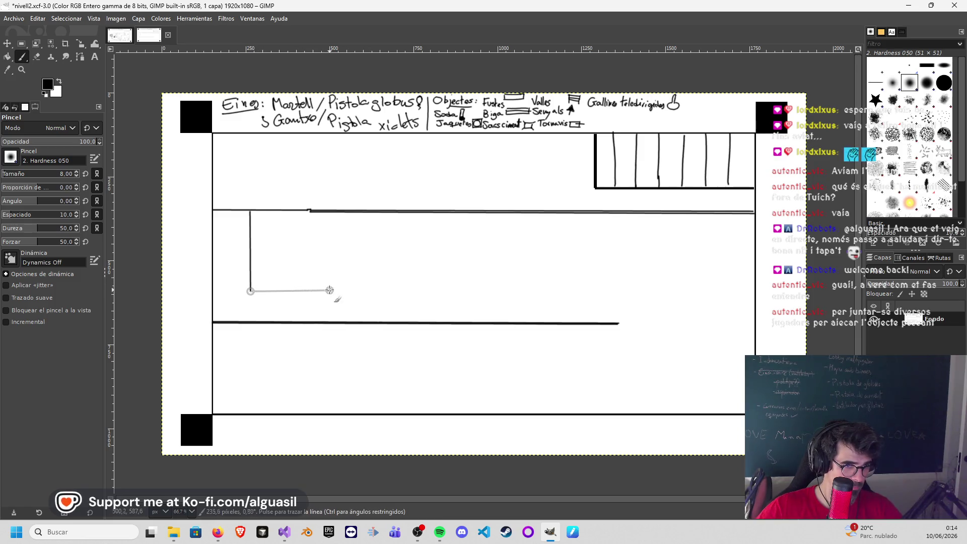
pyautogui.keyDown('shift'); pyautogui.click(330, 292); pyautogui.keyUp('shift')
pyautogui.keyDown('shift'); pyautogui.click(329, 321); pyautogui.keyUp('shift')
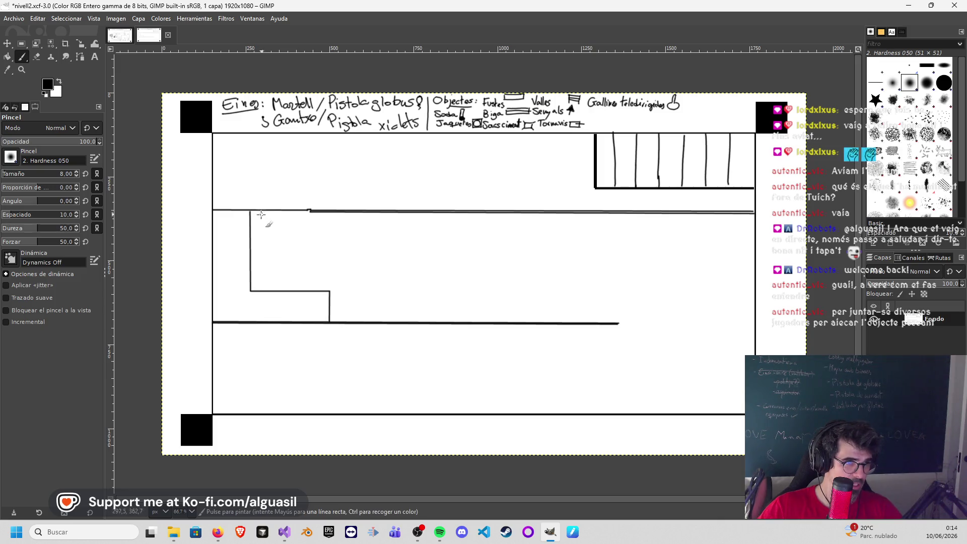
pyautogui.moveTo(253, 216); pyautogui.dragTo(307, 236)
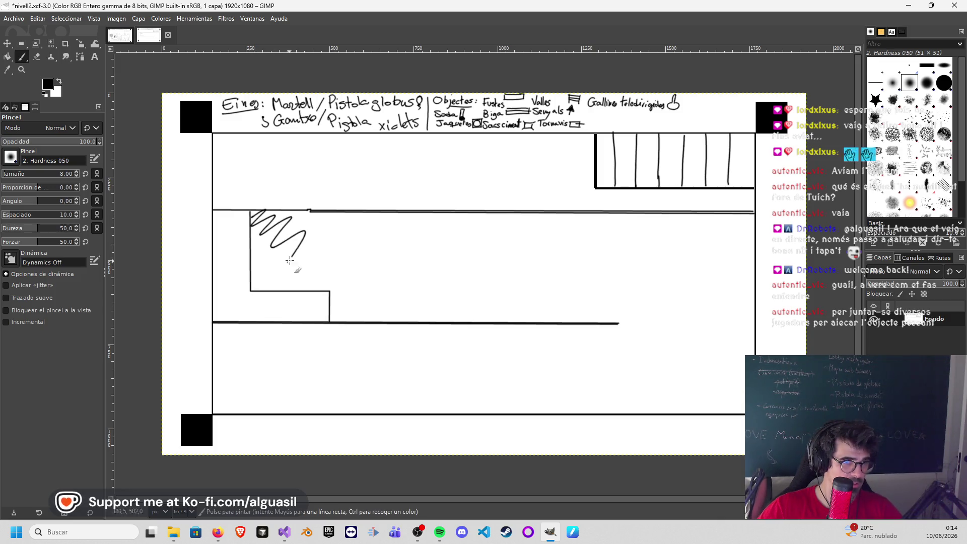
# Step: Draw a rectangle hanging below the middle floor line with straight Shift-click edges
pyautogui.click(377, 212)
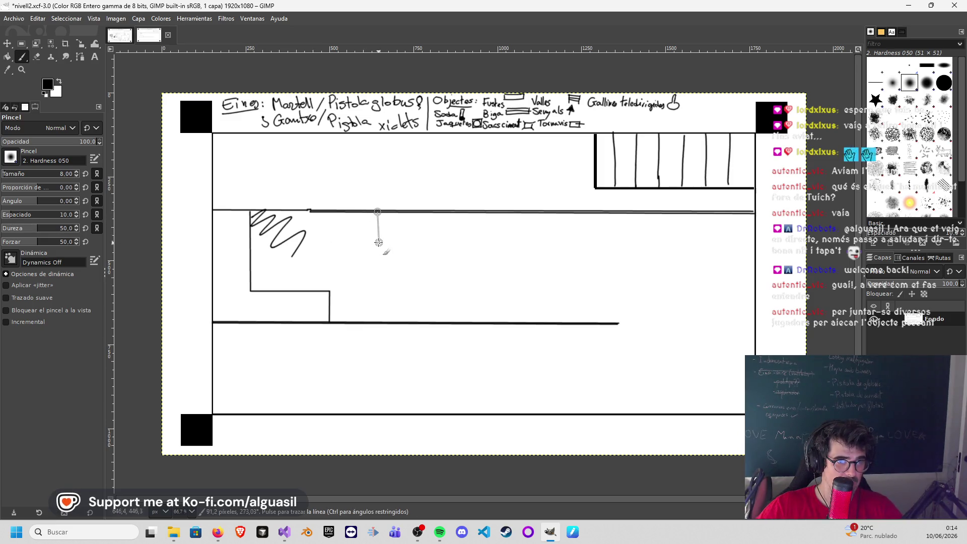
pyautogui.keyDown('shift'); pyautogui.click(377, 248); pyautogui.keyUp('shift')
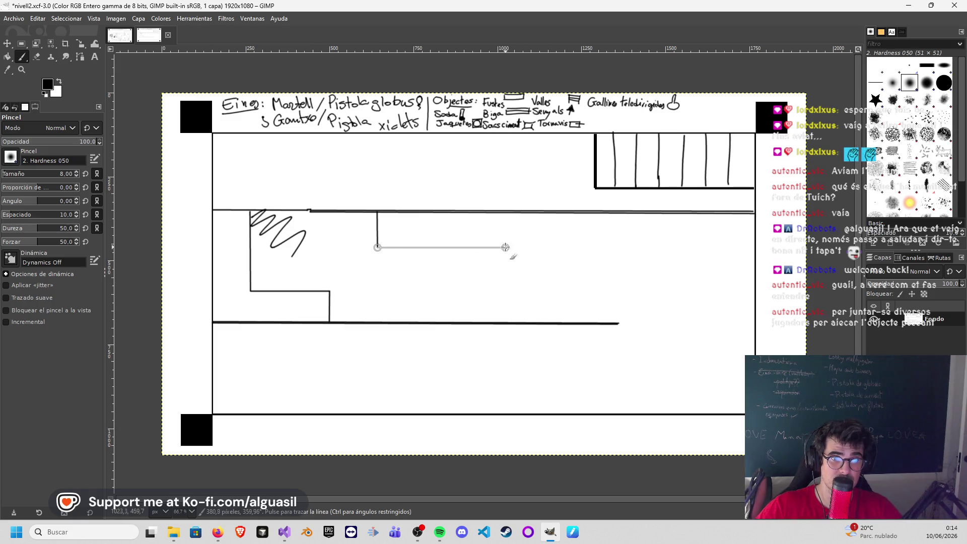
pyautogui.keyDown('shift'); pyautogui.click(504, 247); pyautogui.keyUp('shift')
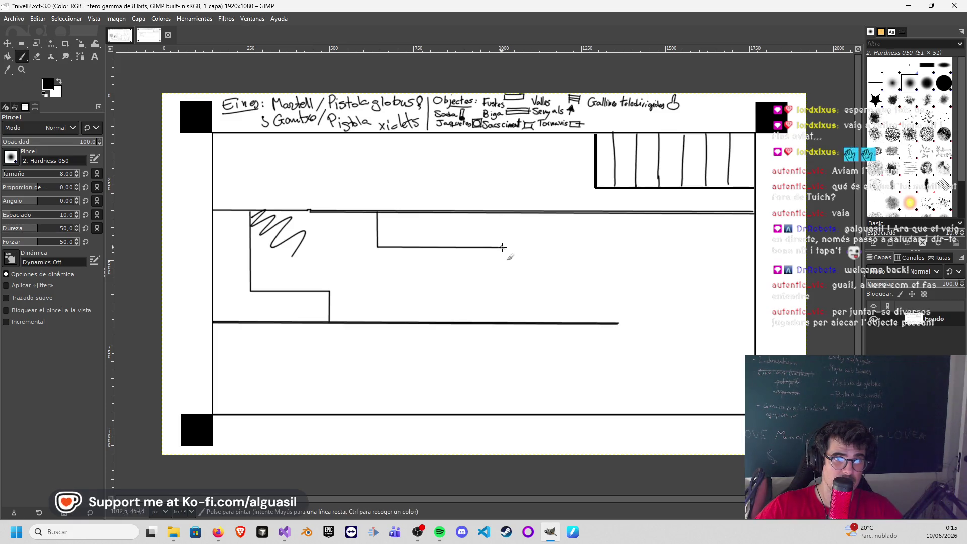
pyautogui.keyDown('shift'); pyautogui.click(504, 212); pyautogui.keyUp('shift')
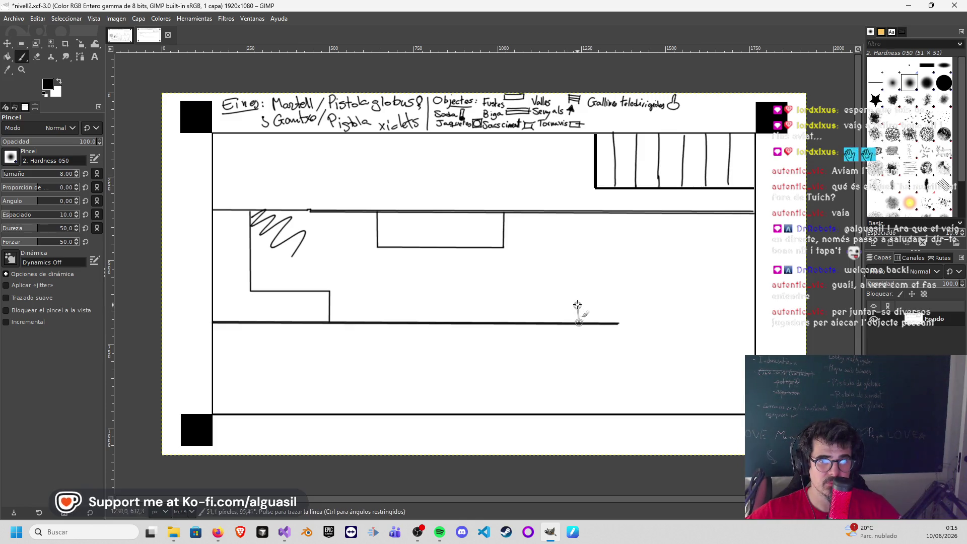
# Step: Draw a small square box standing on the lower floor line
pyautogui.keyDown('shift'); pyautogui.click(578, 289); pyautogui.keyUp('shift')
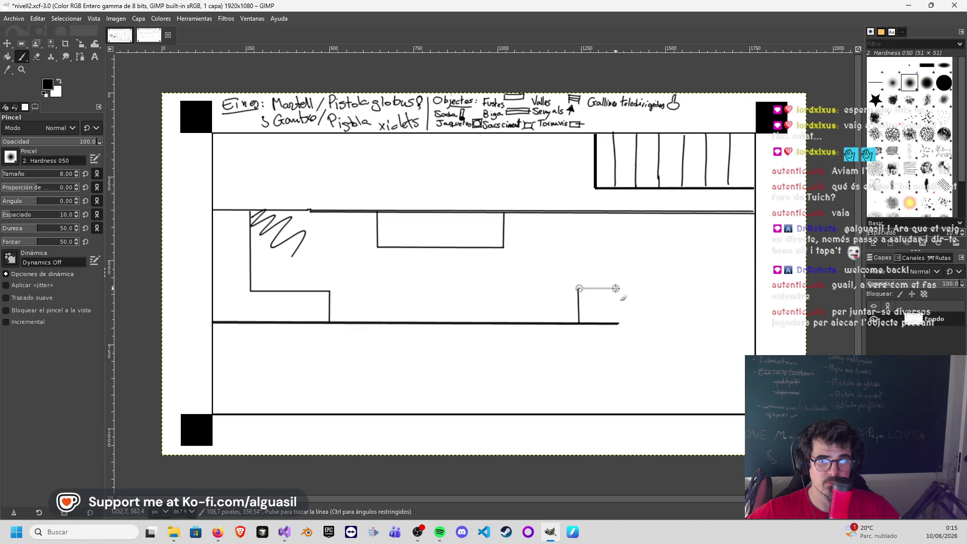
pyautogui.keyDown('shift'); pyautogui.click(617, 288); pyautogui.keyUp('shift')
pyautogui.keyDown('shift'); pyautogui.click(617, 323); pyautogui.keyUp('shift')
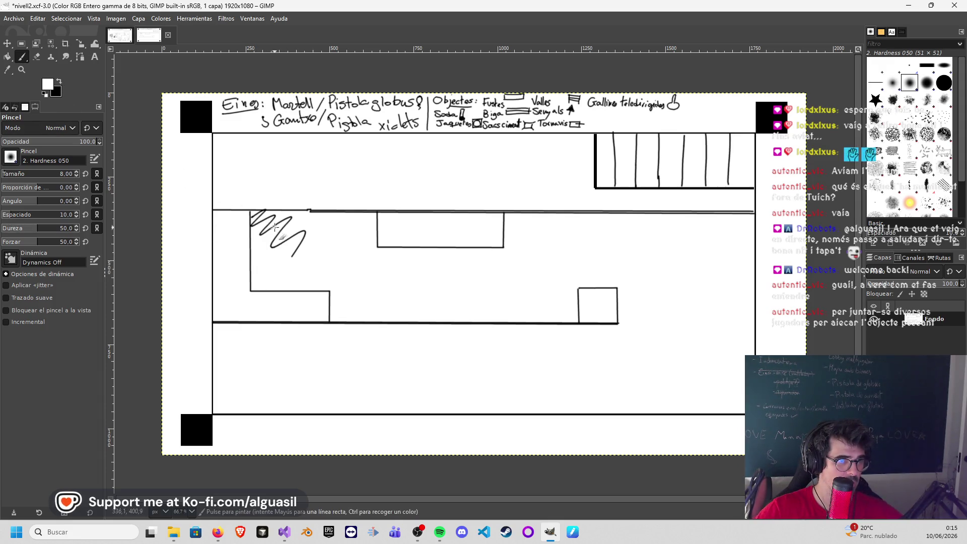
# Step: Paint over the zigzag scribble in the left block with white, then swap back to black
pyautogui.moveTo(301, 227); pyautogui.dragTo(298, 243)
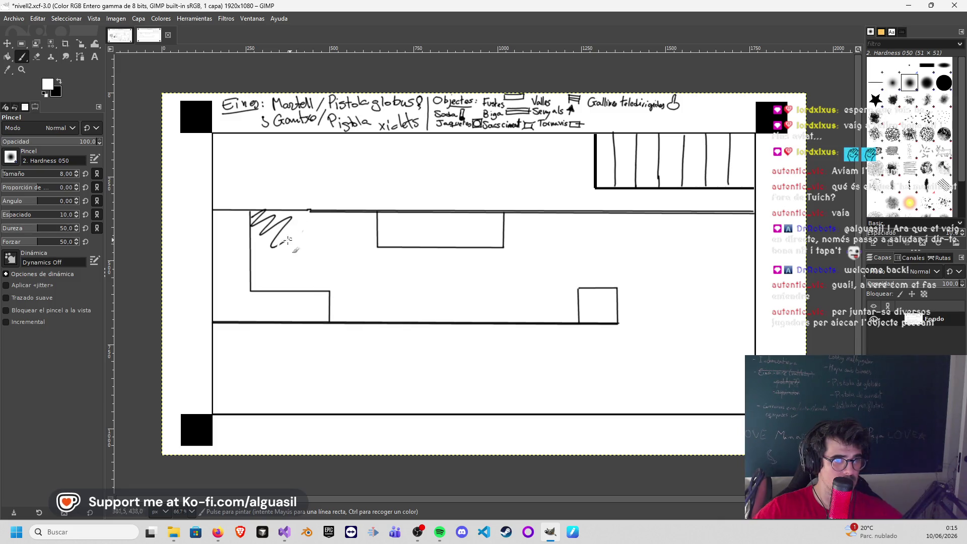
pyautogui.moveTo(286, 240)
pyautogui.mouseDown()
pyautogui.moveTo(274, 244)
pyautogui.moveTo(284, 226)
pyautogui.mouseUp()
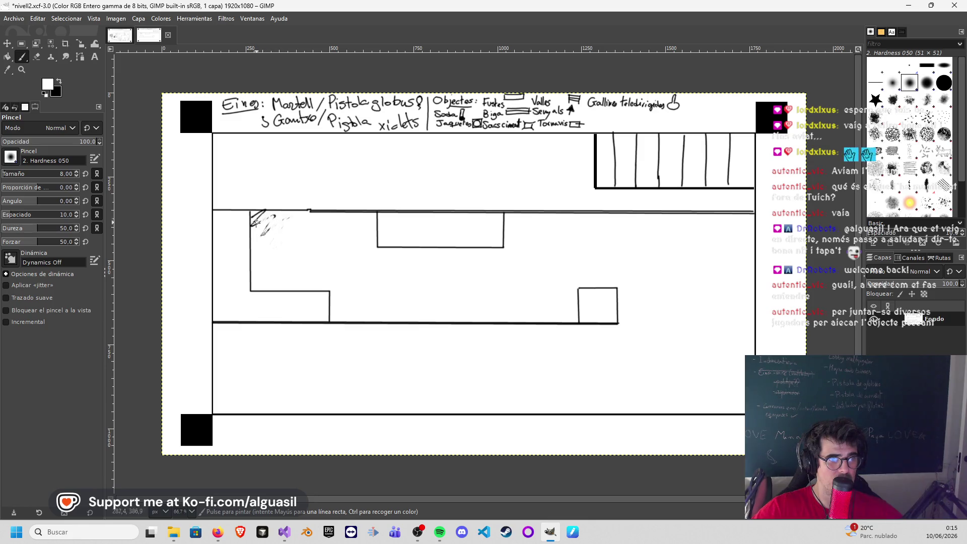
pyautogui.moveTo(254, 227)
pyautogui.mouseDown()
pyautogui.moveTo(254, 213)
pyautogui.moveTo(266, 224)
pyautogui.mouseUp()
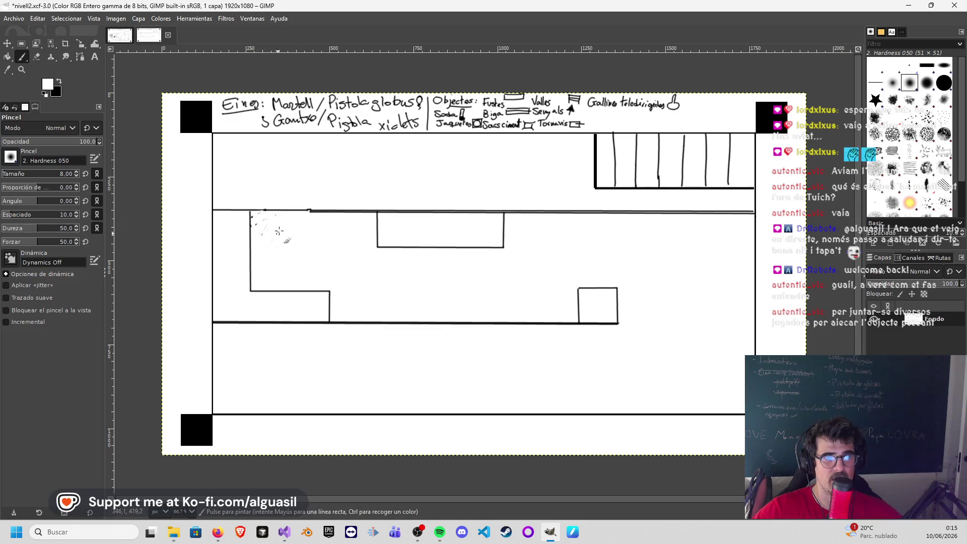
pyautogui.moveTo(256, 223); pyautogui.dragTo(264, 219)
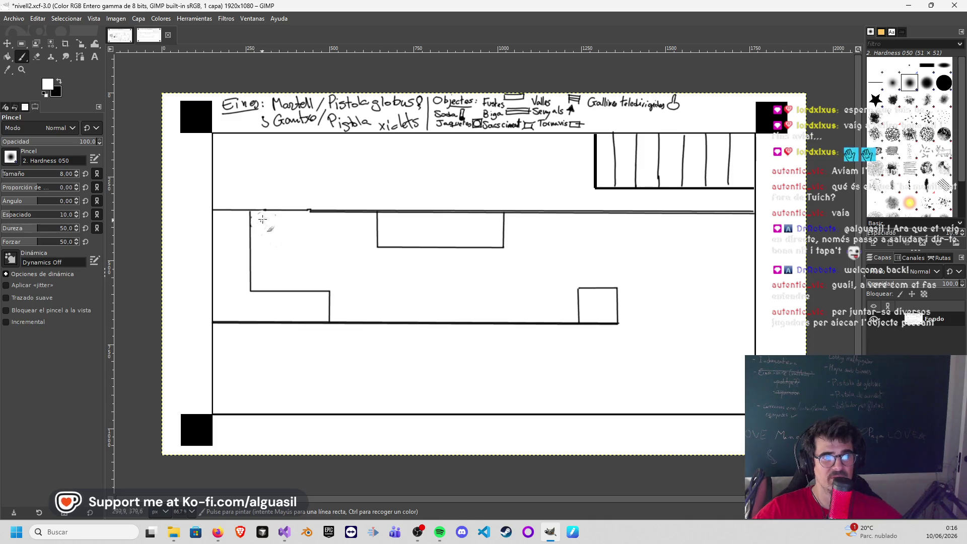
pyautogui.click(59, 81)
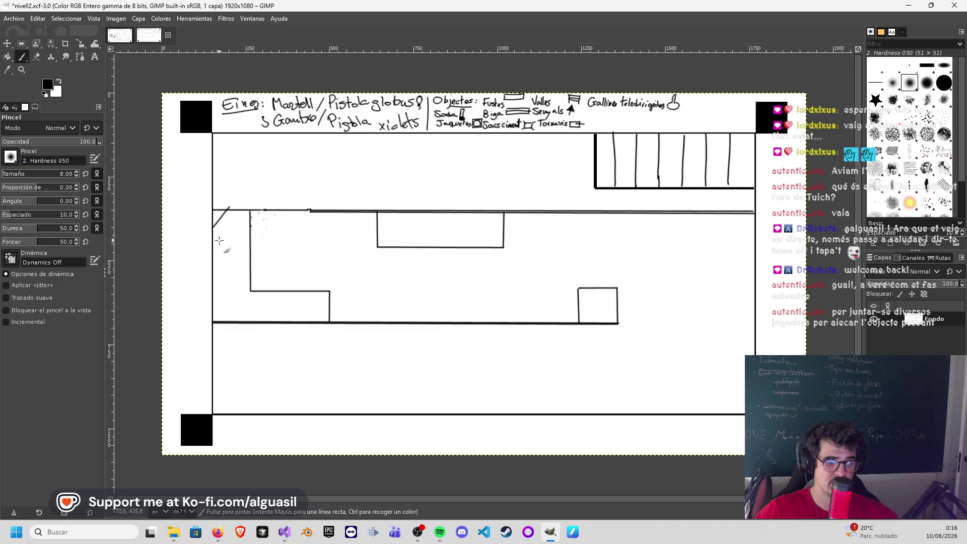
# Step: Hatch the left L-shaped platform with diagonal strokes along its corners and left wall
pyautogui.hotkey('ctrl', 'z')
pyautogui.moveTo(229, 209)
pyautogui.mouseDown()
pyautogui.moveTo(213, 228)
pyautogui.moveTo(215, 258)
pyautogui.mouseUp()
pyautogui.moveTo(244, 214); pyautogui.dragTo(221, 257)
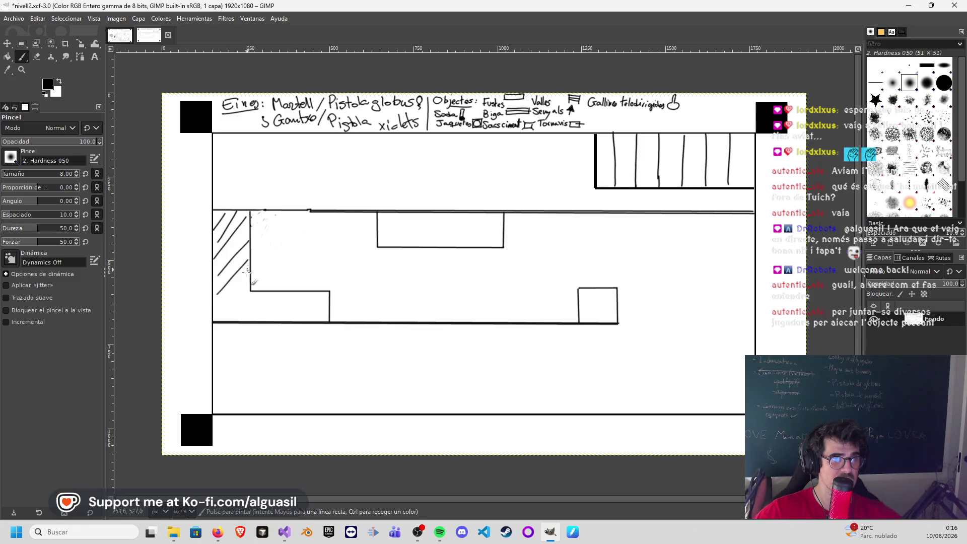
pyautogui.moveTo(249, 297)
pyautogui.mouseDown()
pyautogui.moveTo(226, 324)
pyautogui.moveTo(255, 318)
pyautogui.mouseUp()
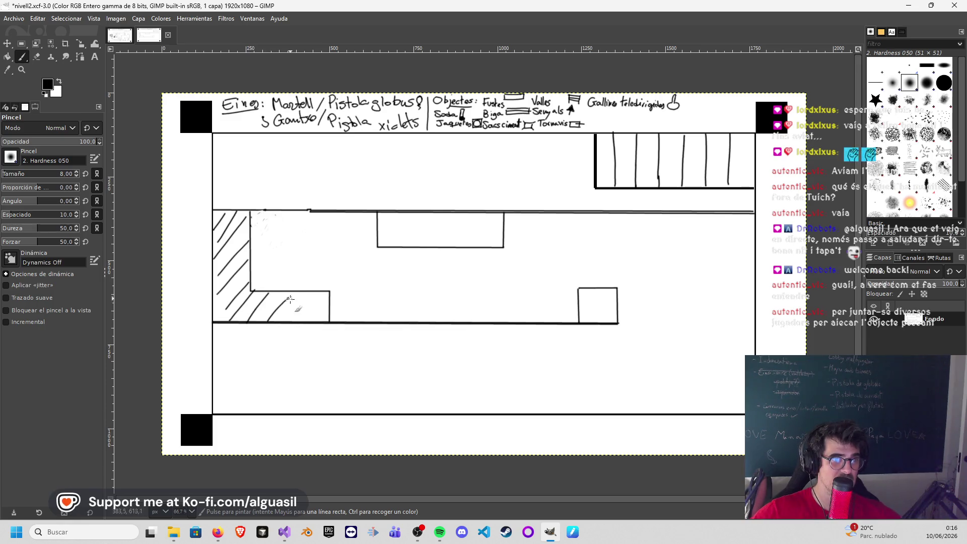
pyautogui.moveTo(315, 292)
pyautogui.mouseDown()
pyautogui.moveTo(299, 315)
pyautogui.moveTo(328, 307)
pyautogui.mouseUp()
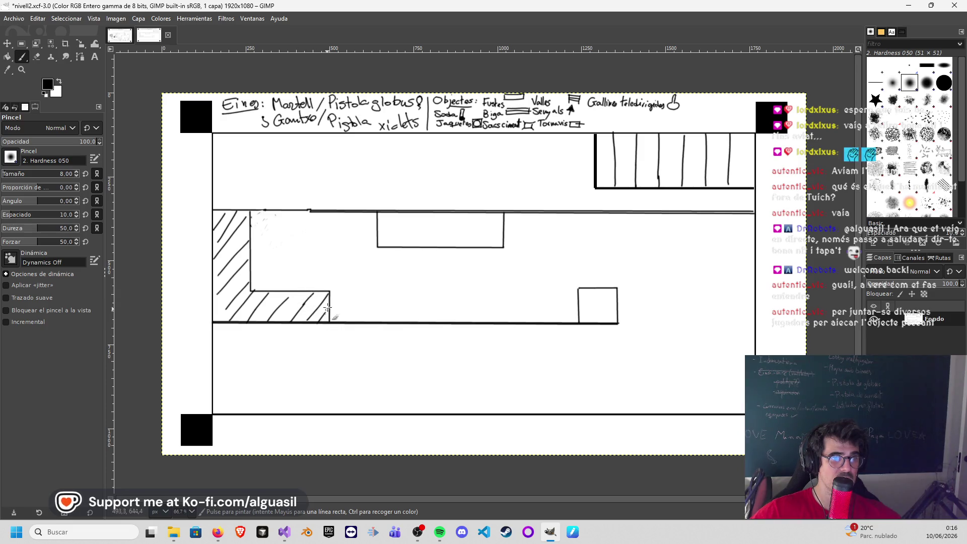
# Step: Cross-hatch the hanging rectangle with diagonals in both directions, undoing stray strokes
pyautogui.moveTo(395, 220); pyautogui.dragTo(390, 225)
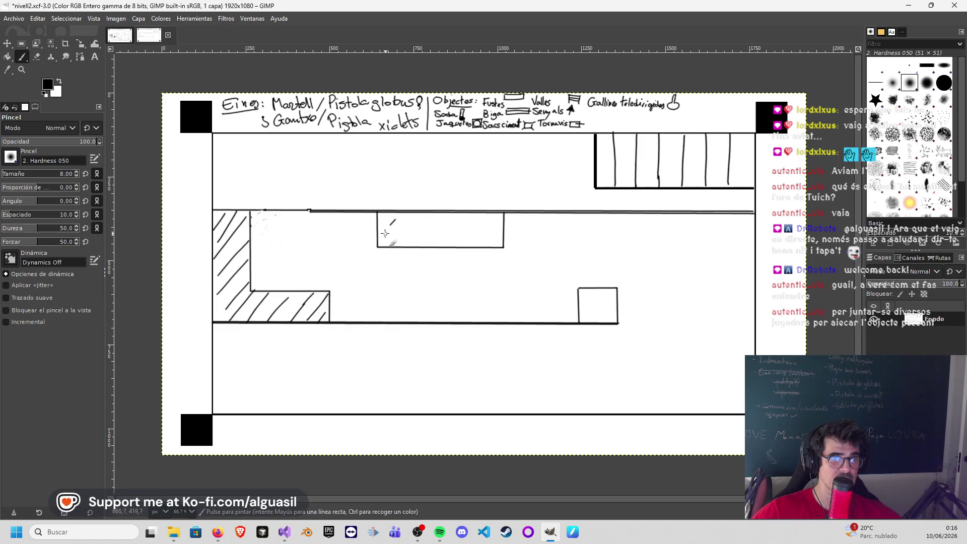
pyautogui.hotkey('ctrl', 'z')
pyautogui.hotkey('ctrl', 'z')
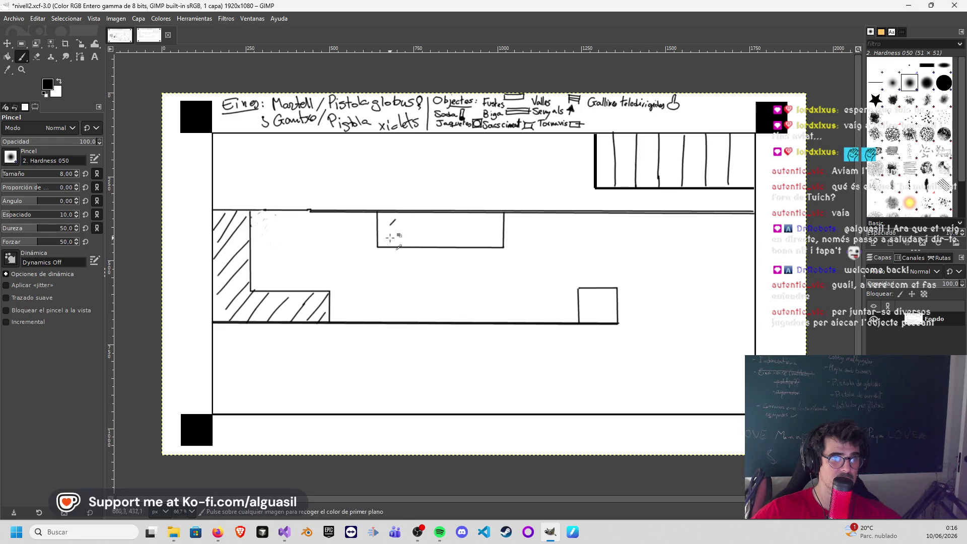
pyautogui.moveTo(388, 246)
pyautogui.mouseDown()
pyautogui.moveTo(421, 214)
pyautogui.moveTo(461, 222)
pyautogui.mouseUp()
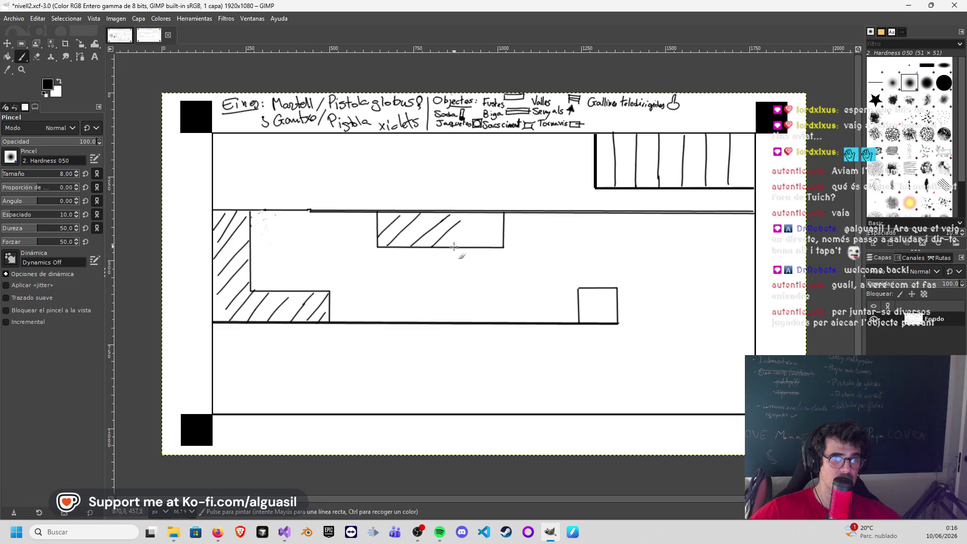
pyautogui.moveTo(491, 240); pyautogui.dragTo(507, 221)
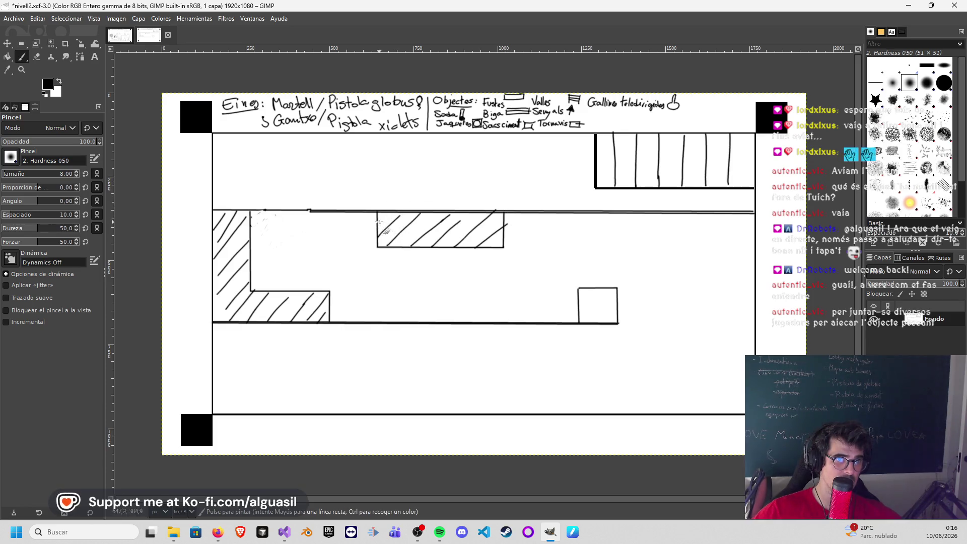
pyautogui.hotkey('ctrl', 'z')
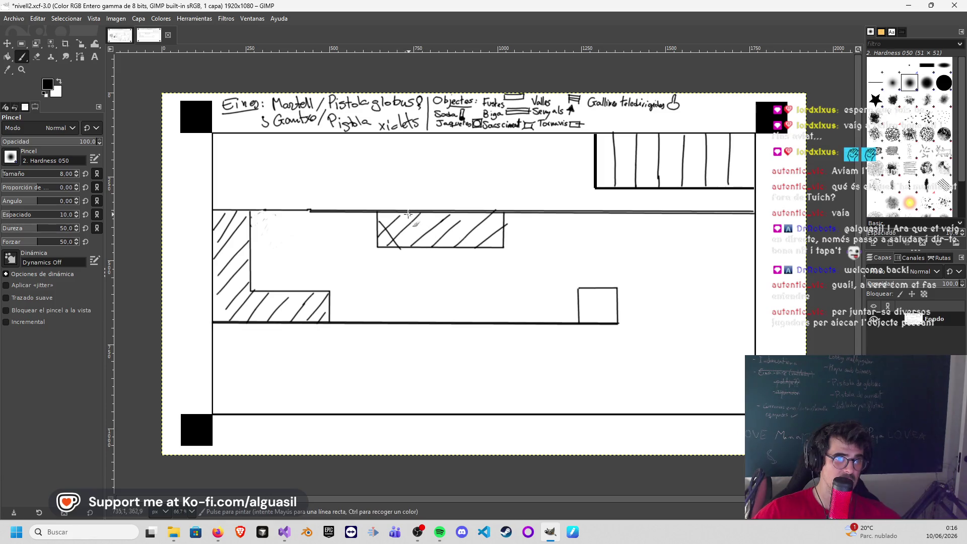
pyautogui.moveTo(420, 213)
pyautogui.mouseDown()
pyautogui.moveTo(451, 247)
pyautogui.moveTo(472, 246)
pyautogui.mouseUp()
pyautogui.moveTo(462, 211)
pyautogui.mouseDown()
pyautogui.moveTo(487, 247)
pyautogui.moveTo(505, 240)
pyautogui.mouseUp()
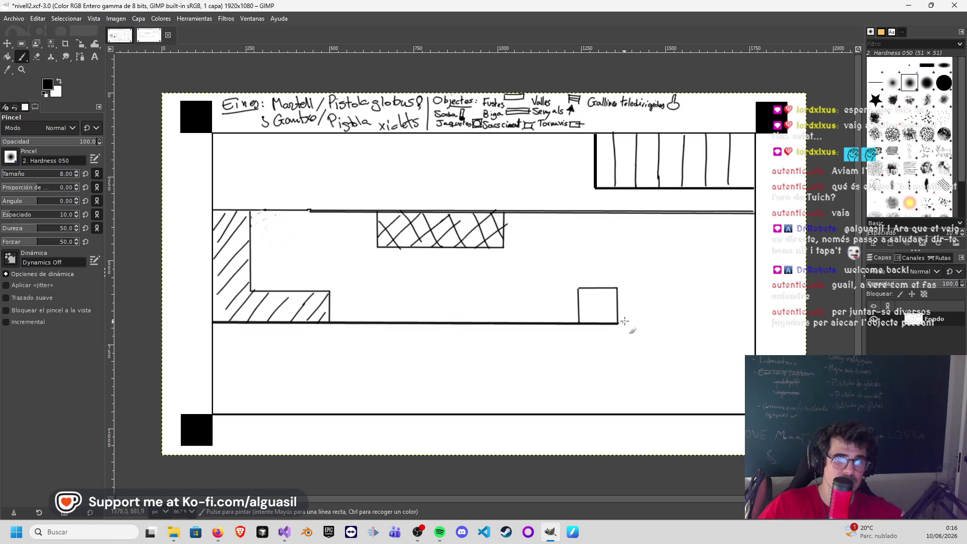
# Step: Extend the lower floor line straight to the right, then open the pen tablet settings
pyautogui.press('shift')
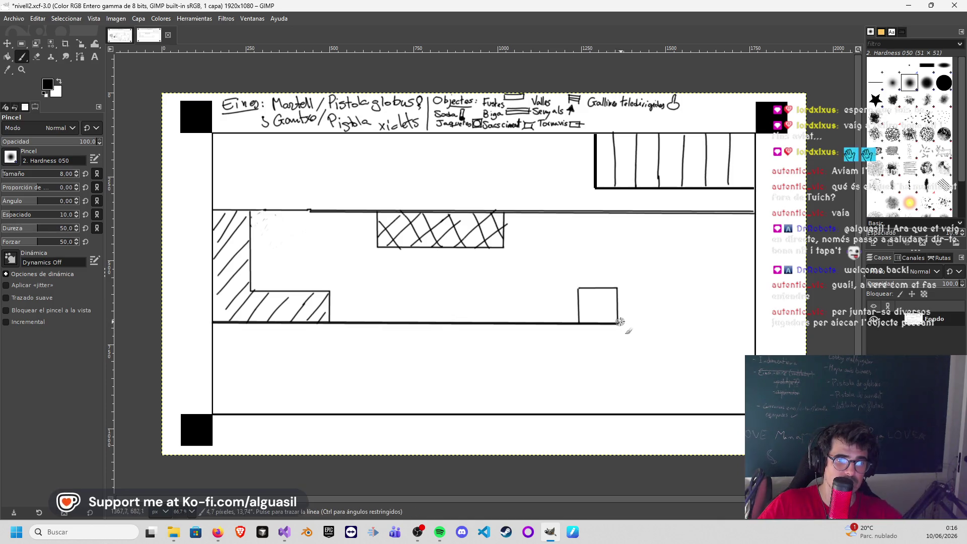
pyautogui.keyDown('shift'); pyautogui.click(668, 324); pyautogui.keyUp('shift')
pyautogui.press('shift')
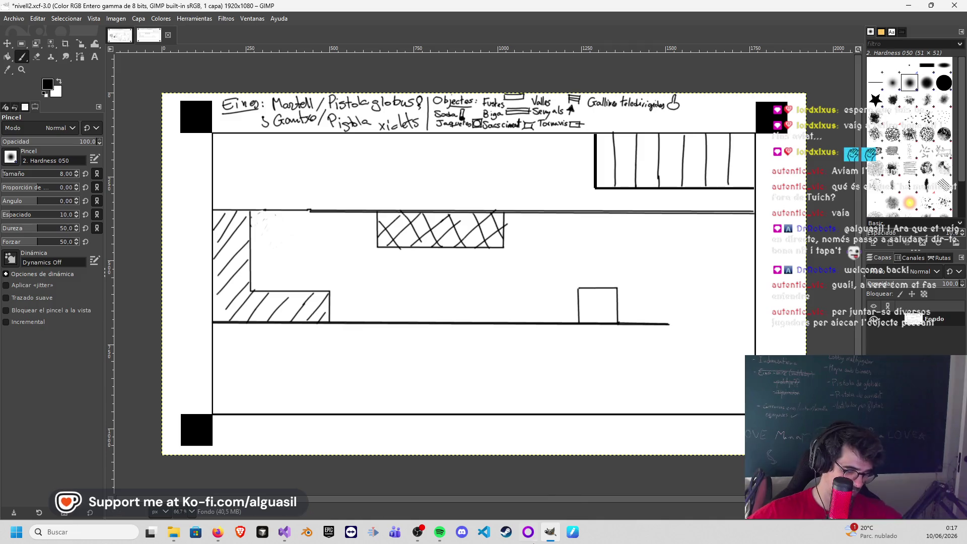
pyautogui.click(573, 532)
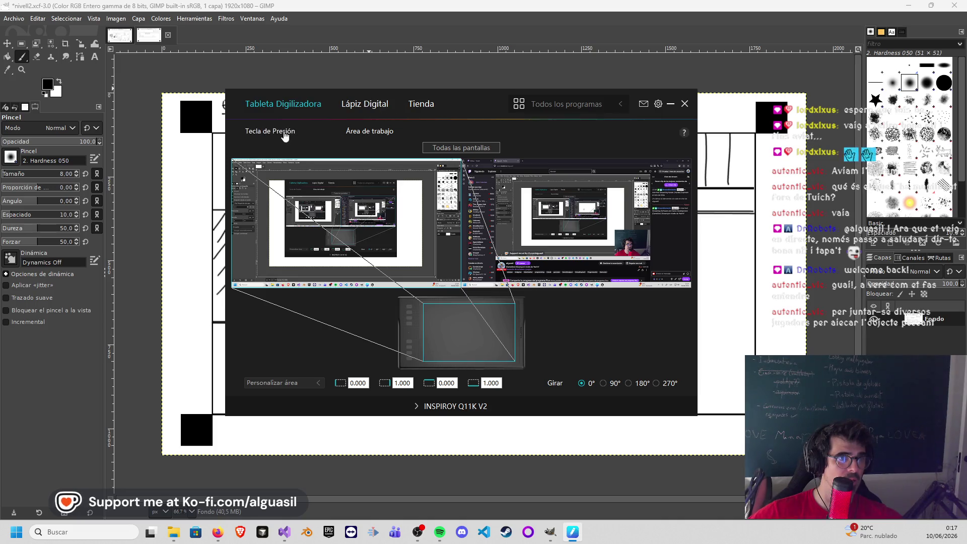
# Step: Try a Ctrl+Shift shortcut on a Huion express key, clear it, and close the driver window
pyautogui.click(262, 133)
pyautogui.click(302, 290)
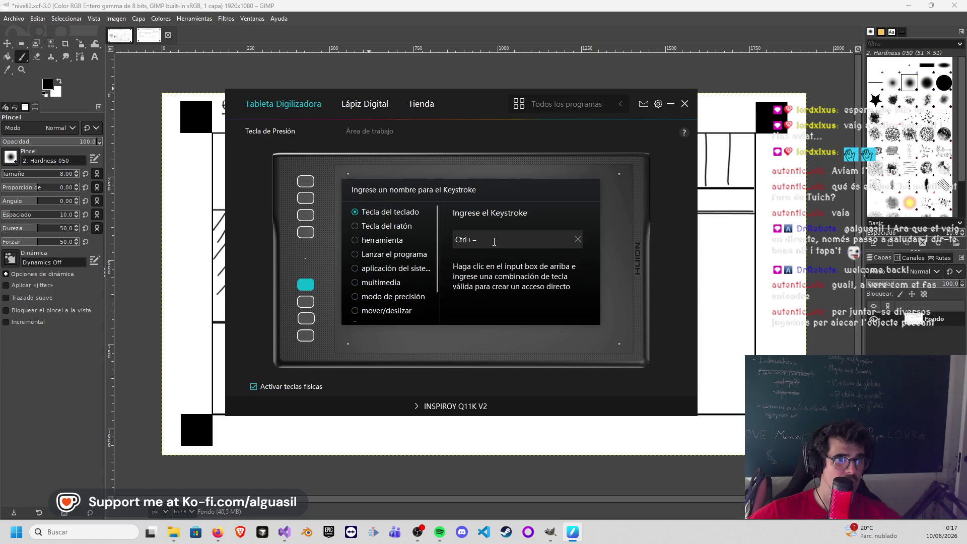
pyautogui.hotkey('ctrl', 'shift', '=')
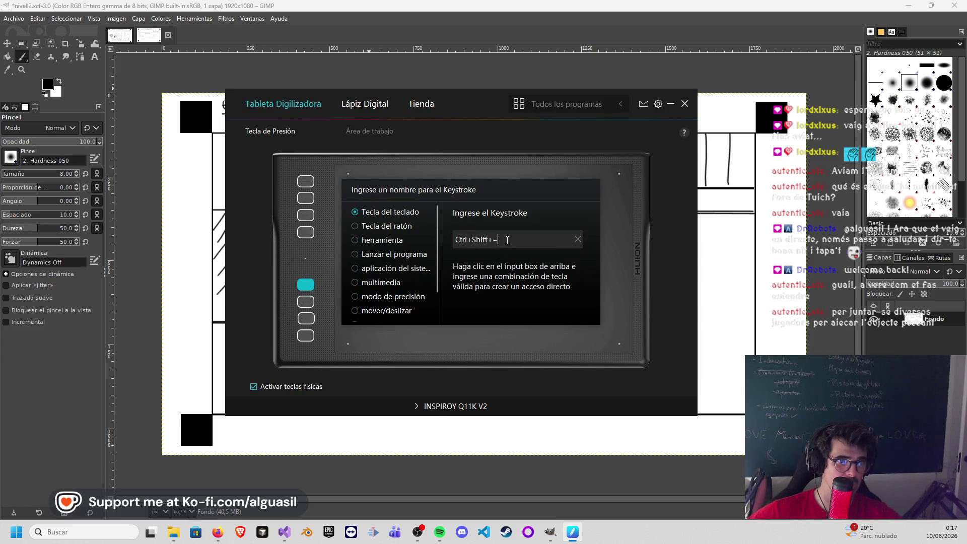
pyautogui.press('BackSpace')
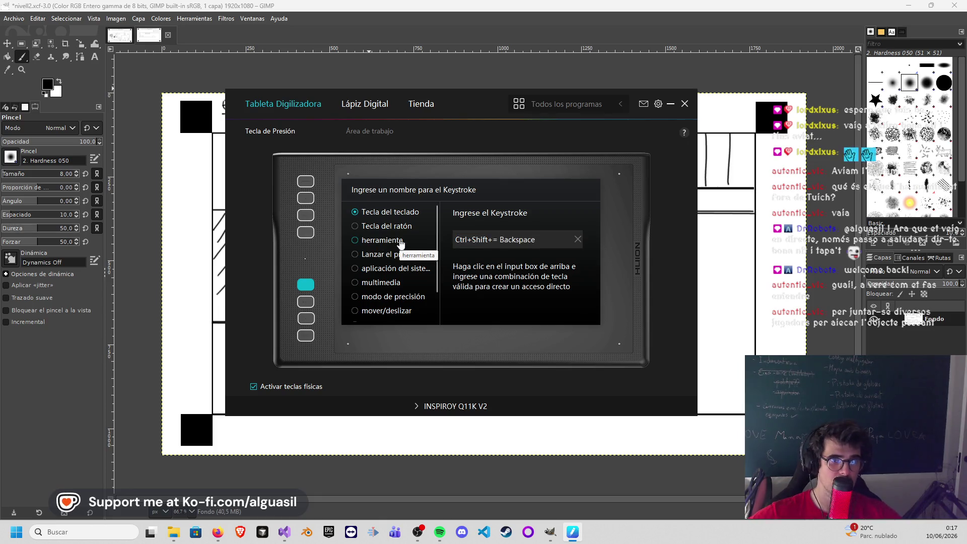
pyautogui.click(577, 241)
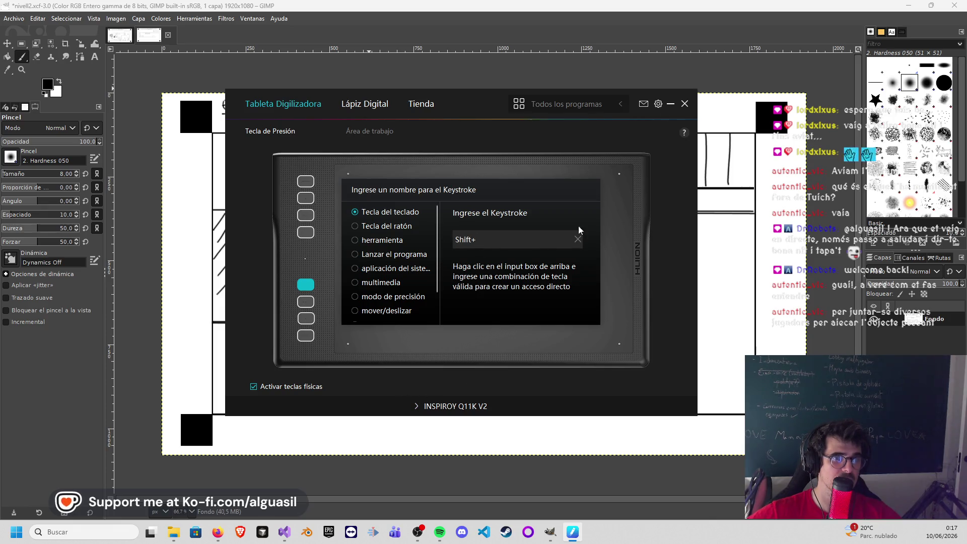
pyautogui.click(685, 104)
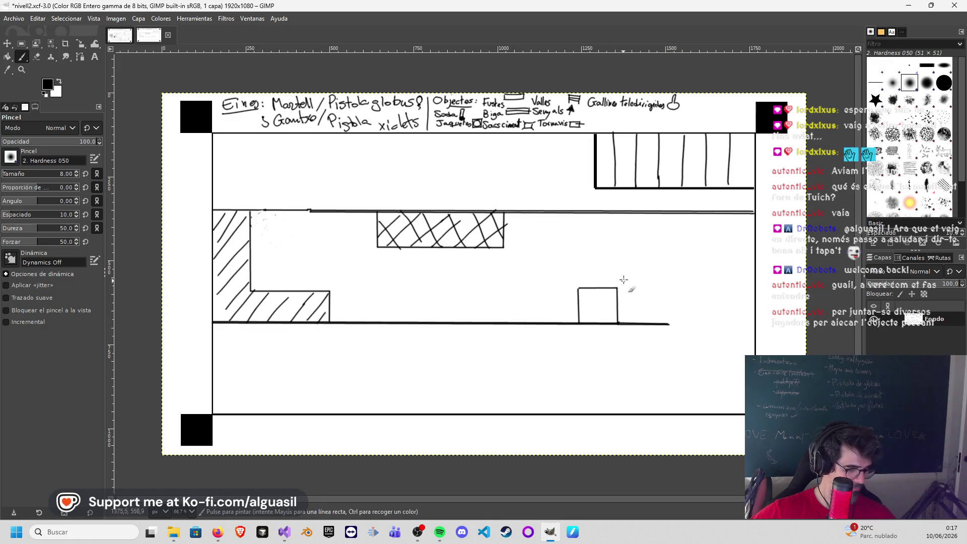
# Step: Toggle the painting colour between black and white from the colour panel
pyautogui.press('ctrl')
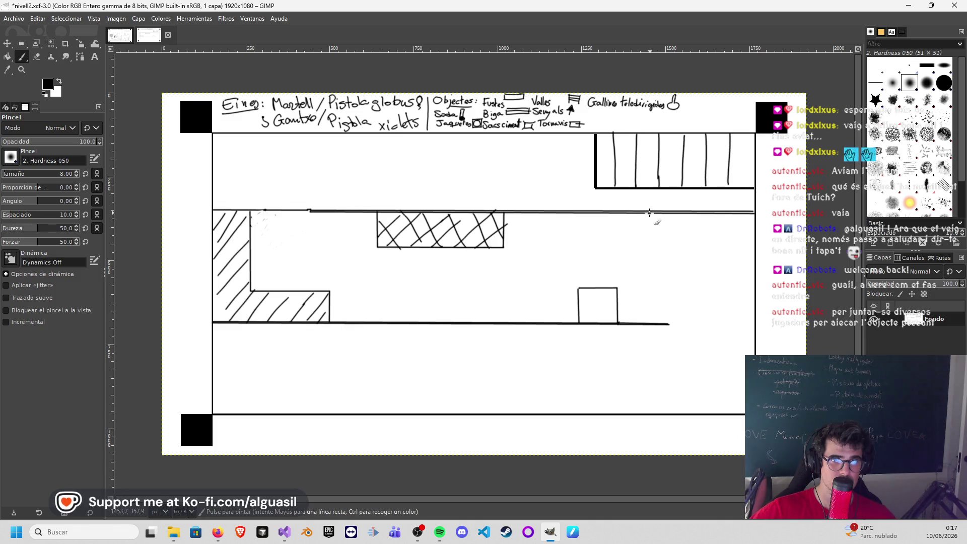
pyautogui.press('ctrl')
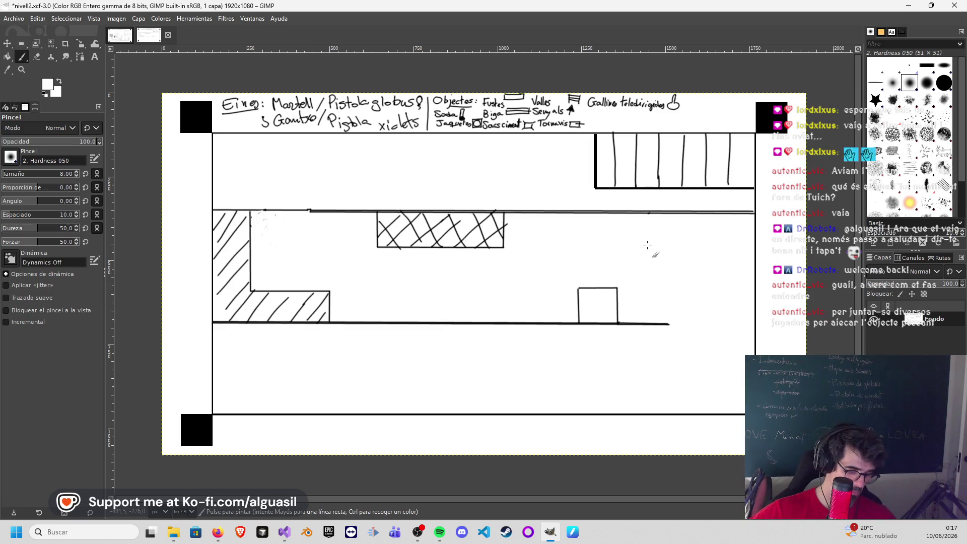
pyautogui.keyDown('ctrl'); pyautogui.click(646, 215); pyautogui.keyUp('ctrl')
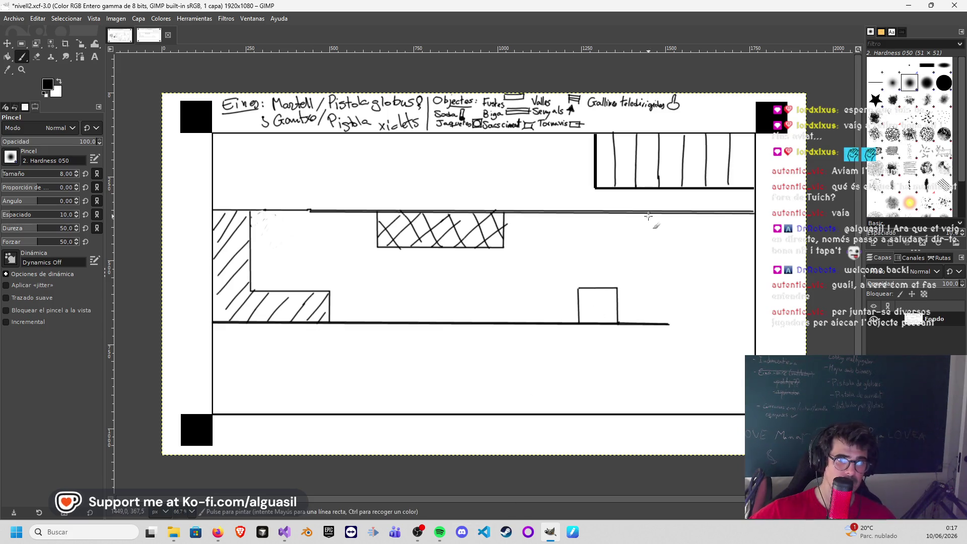
pyautogui.keyDown('ctrl'); pyautogui.click(558, 253); pyautogui.keyUp('ctrl')
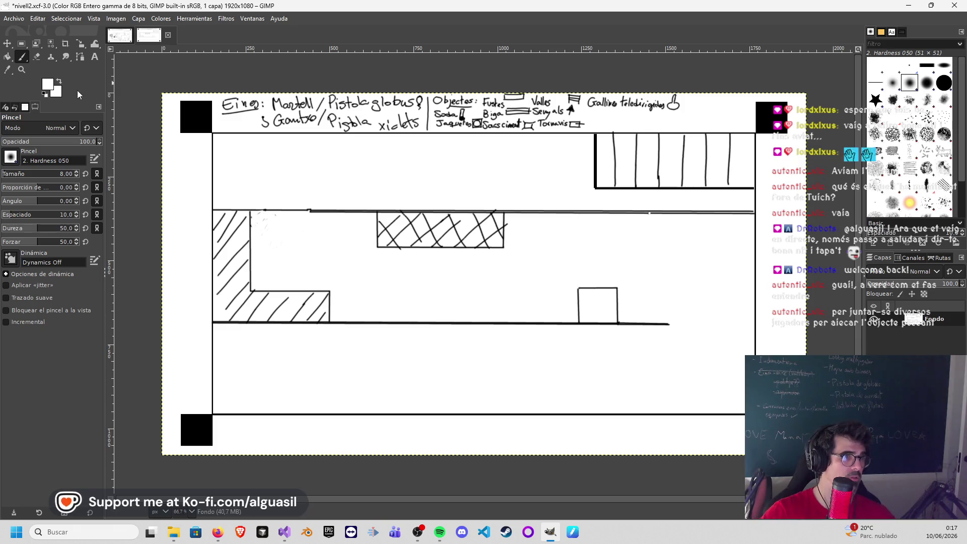
# Step: Set the foreground colour to pure black 000000 in the Change Foreground Color dialog and confirm
pyautogui.click(49, 85)
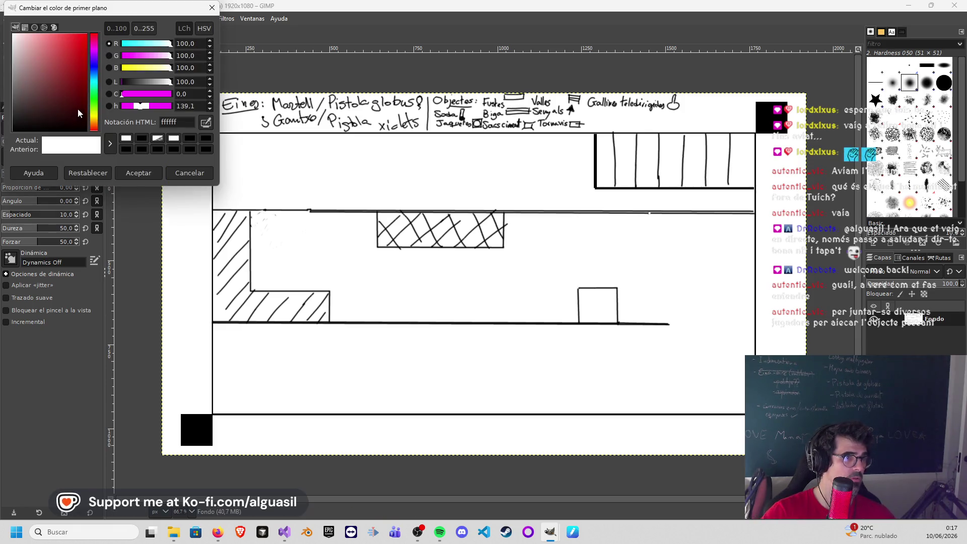
pyautogui.click(13, 125)
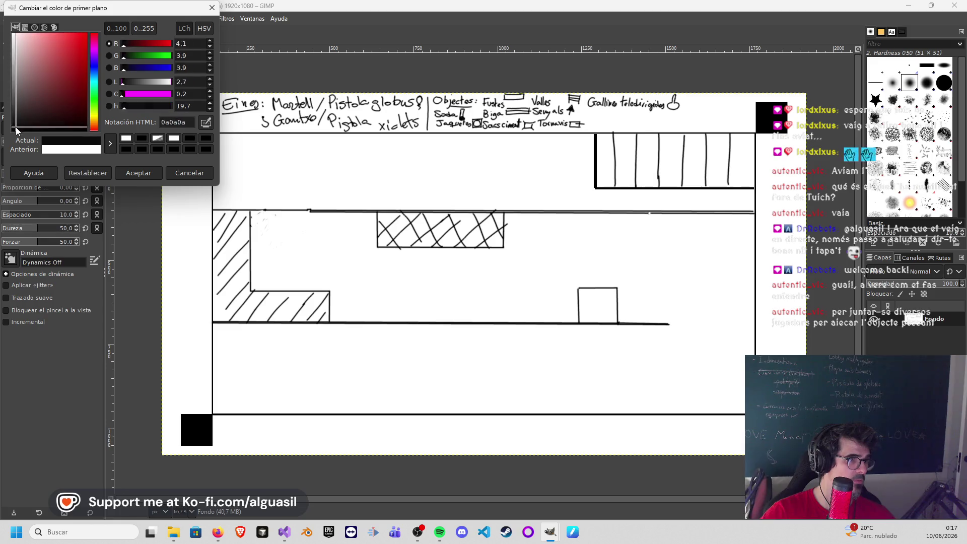
pyautogui.click(139, 172)
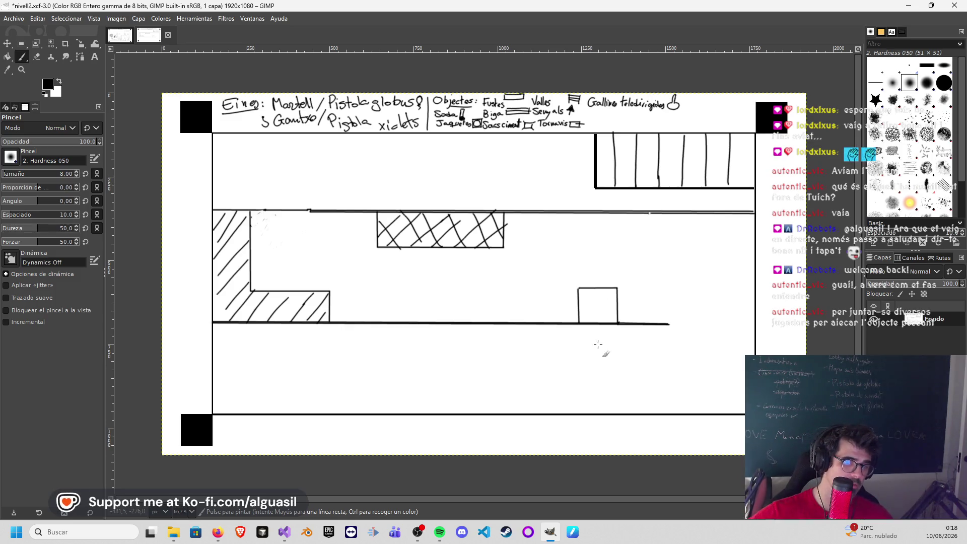
pyautogui.press('shift')
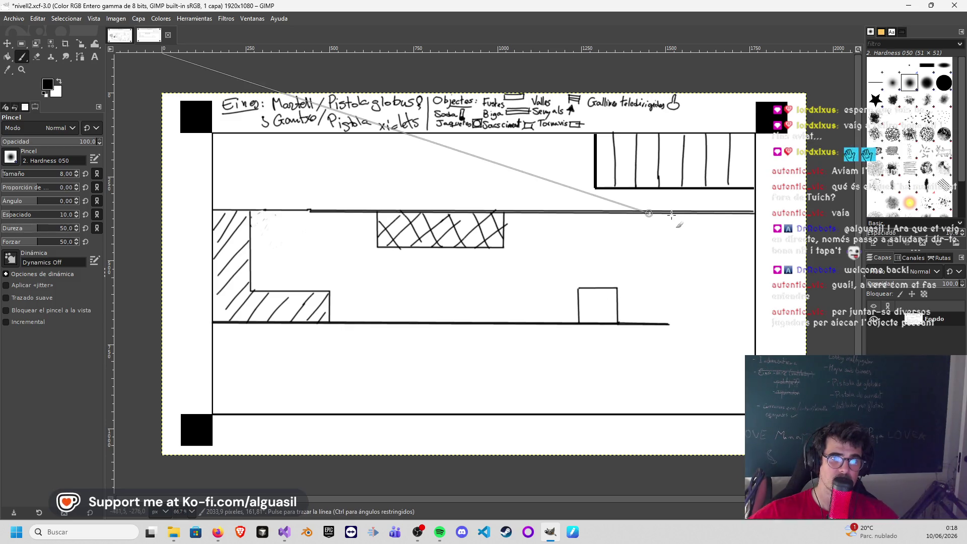
# Step: Select the fifth Huion key, record a Shift+Backspace keystroke for it, then clear it
pyautogui.click(575, 532)
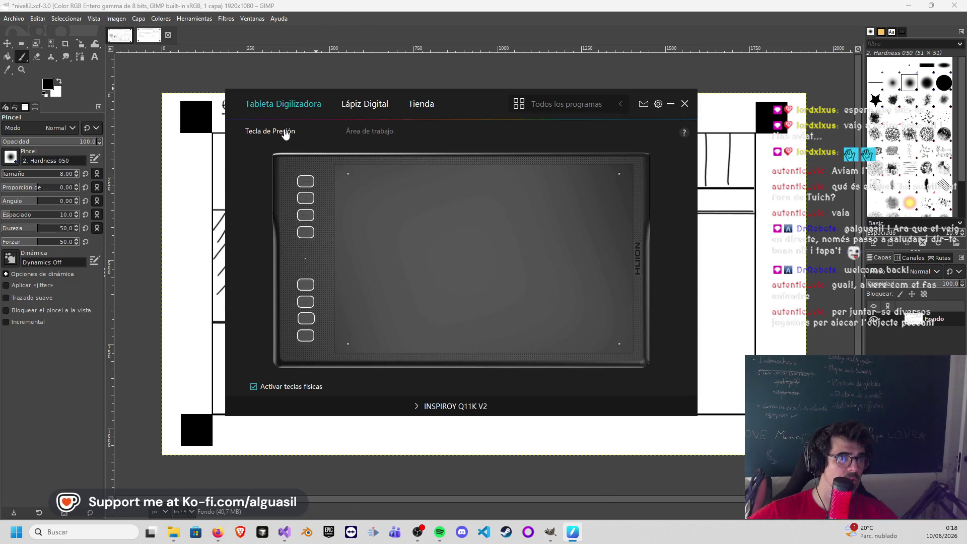
pyautogui.click(305, 286)
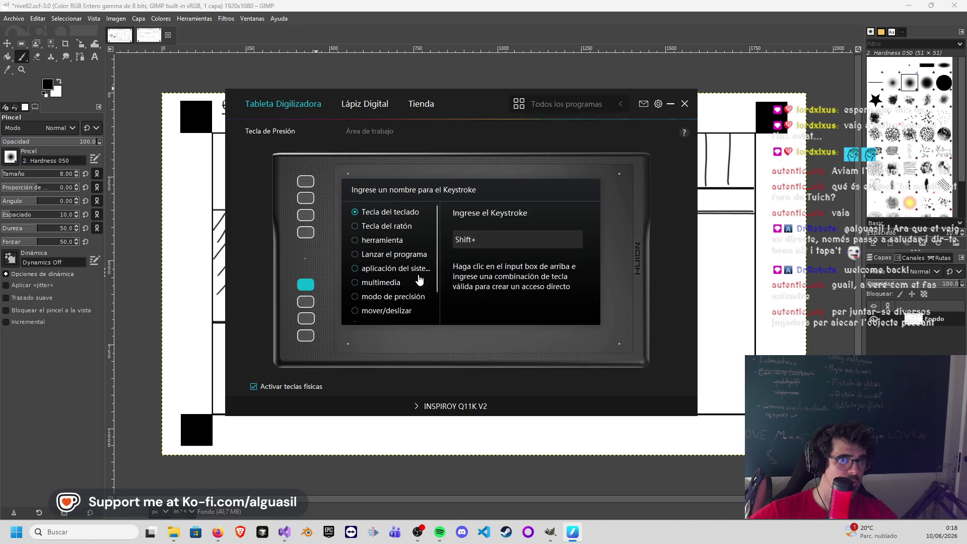
pyautogui.scroll(-2, 384, 319)
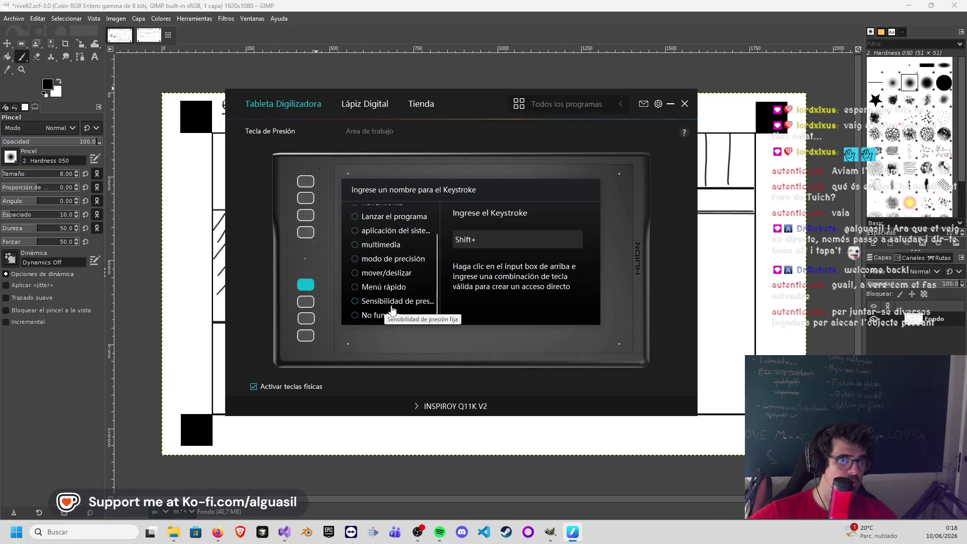
pyautogui.click(385, 316)
pyautogui.scroll(2, 399, 248)
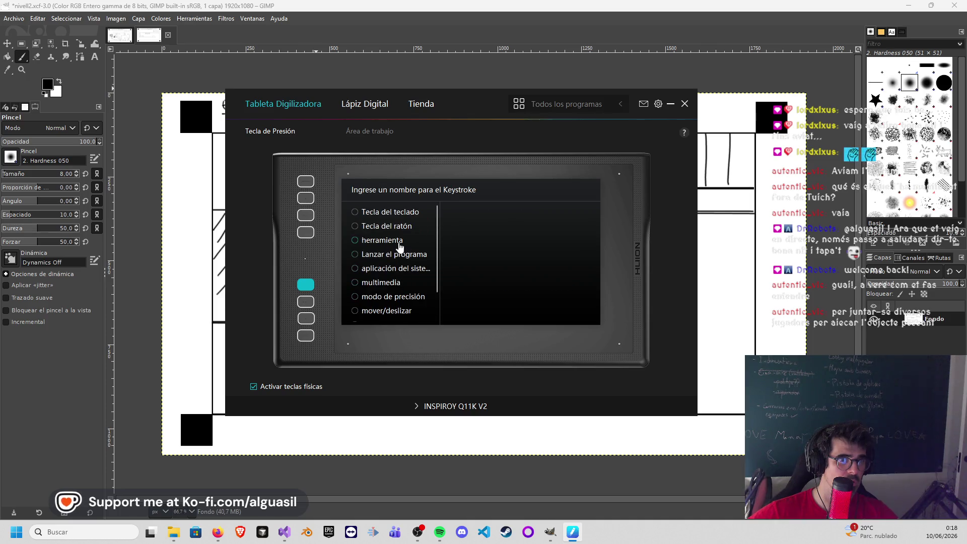
pyautogui.click(393, 216)
pyautogui.click(508, 248)
pyautogui.press('shift')
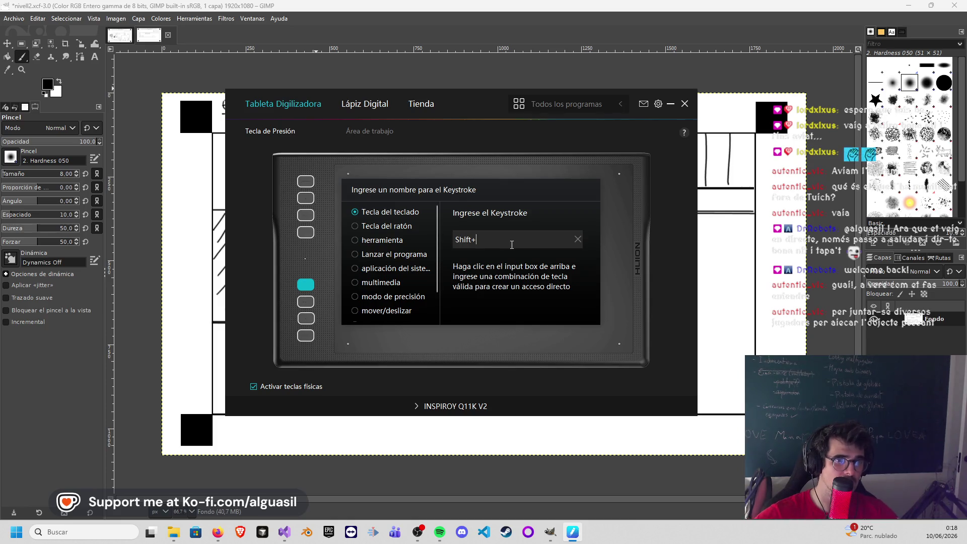
pyautogui.hotkey('shift', 'BackSpace')
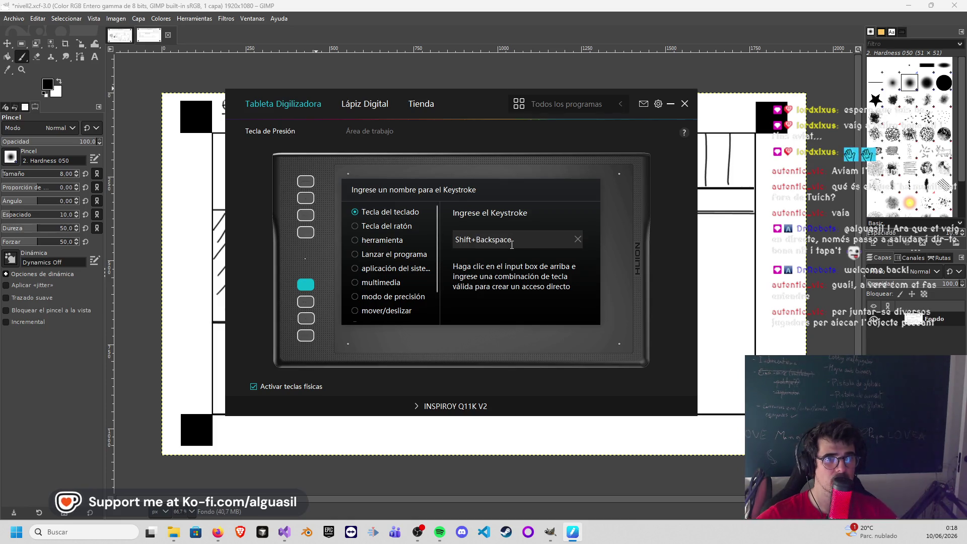
pyautogui.click(578, 241)
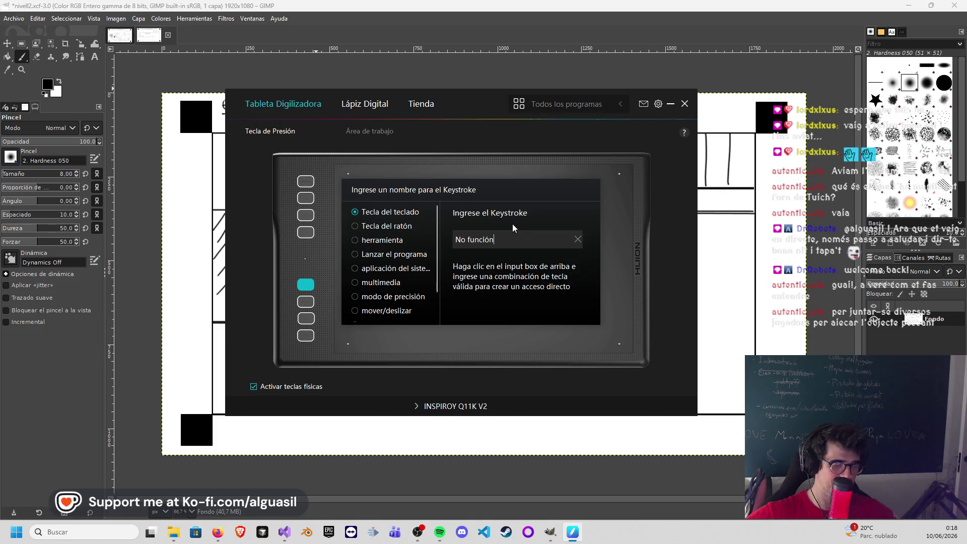
# Step: Try L, Backspace and Shift+Space shortcuts on the fifth key, clearing each to leave it unassigned
pyautogui.press('l')
pyautogui.press('l')
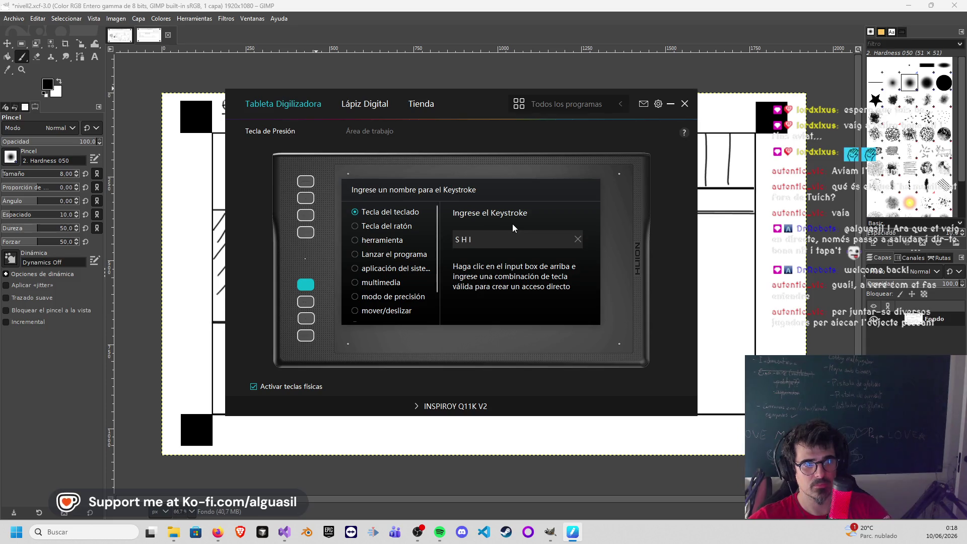
pyautogui.press('BackSpace')
pyautogui.press('BackSpace')
pyautogui.press('BackSpace')
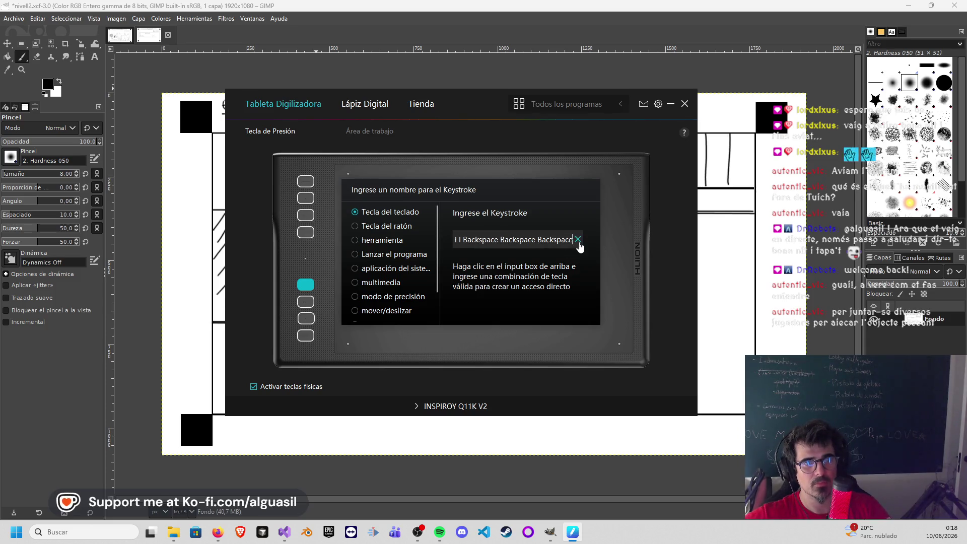
pyautogui.click(578, 239)
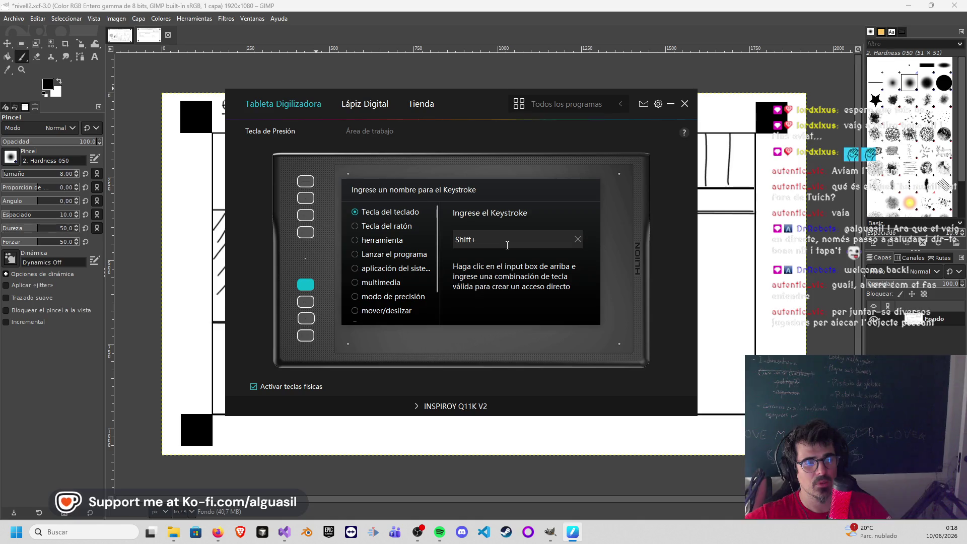
pyautogui.hotkey('shift', 'space')
pyautogui.press('space')
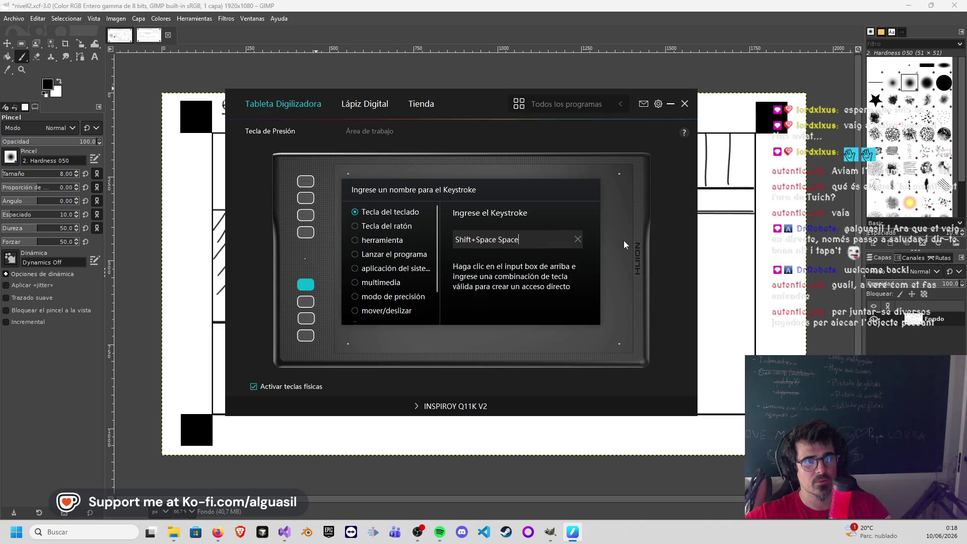
pyautogui.click(578, 239)
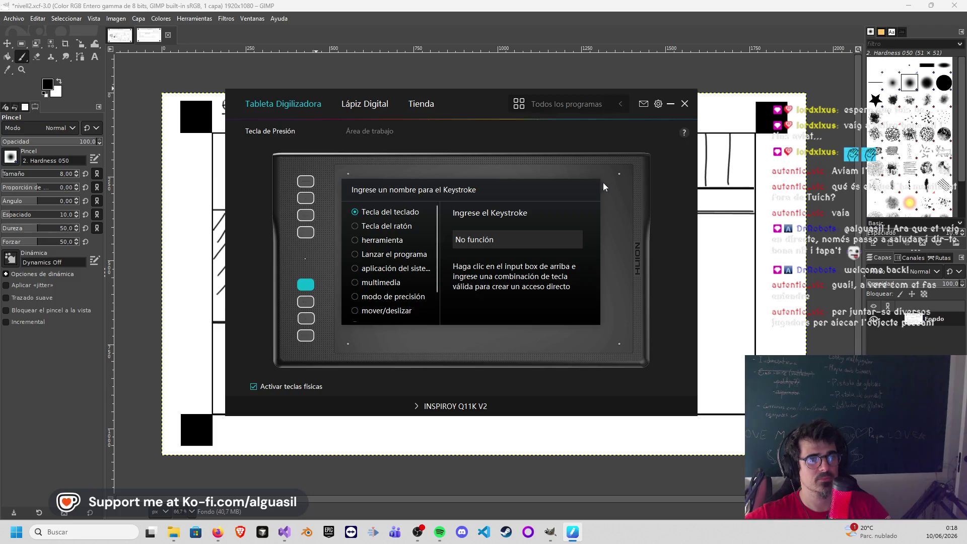
# Step: Review the shortcuts of the remaining tablet keys and close the Huion settings
pyautogui.click(306, 302)
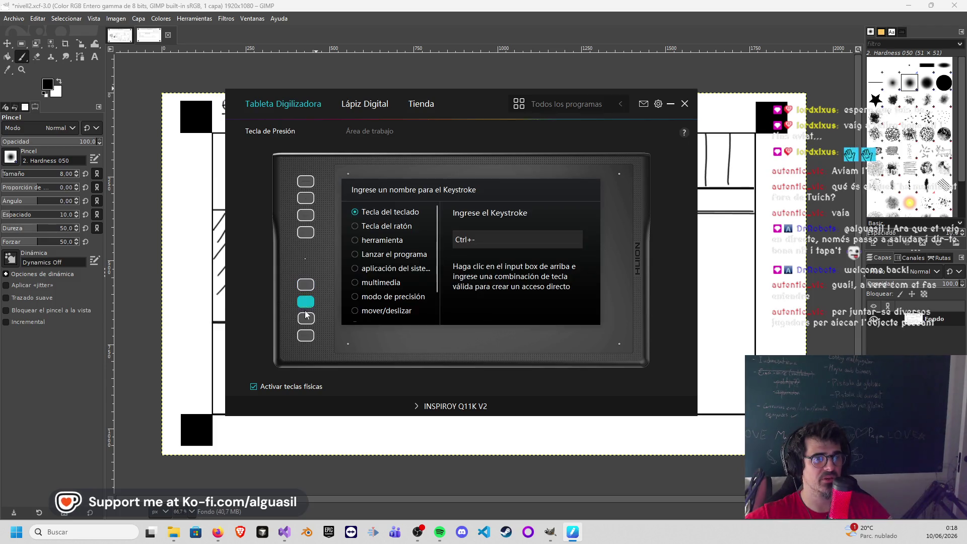
pyautogui.click(308, 336)
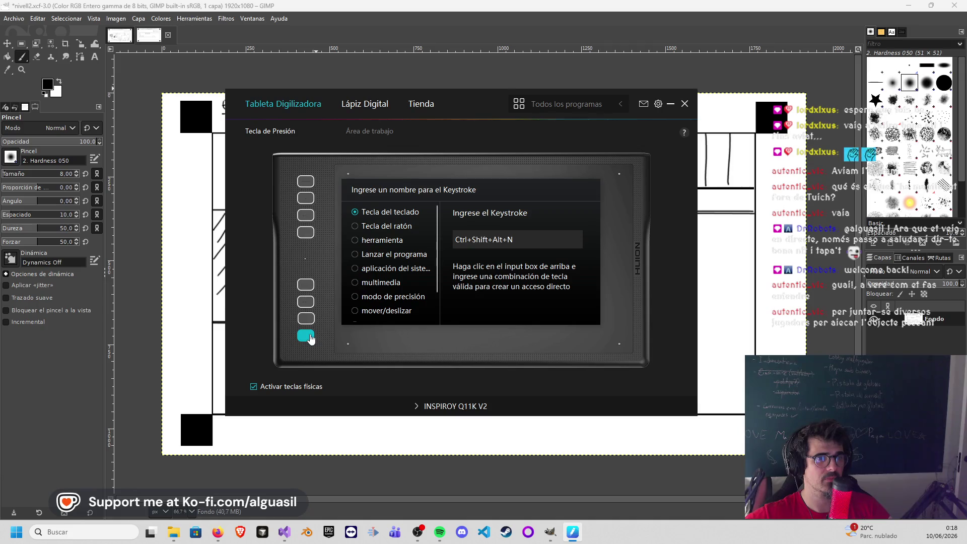
pyautogui.click(309, 285)
pyautogui.click(307, 181)
pyautogui.click(309, 199)
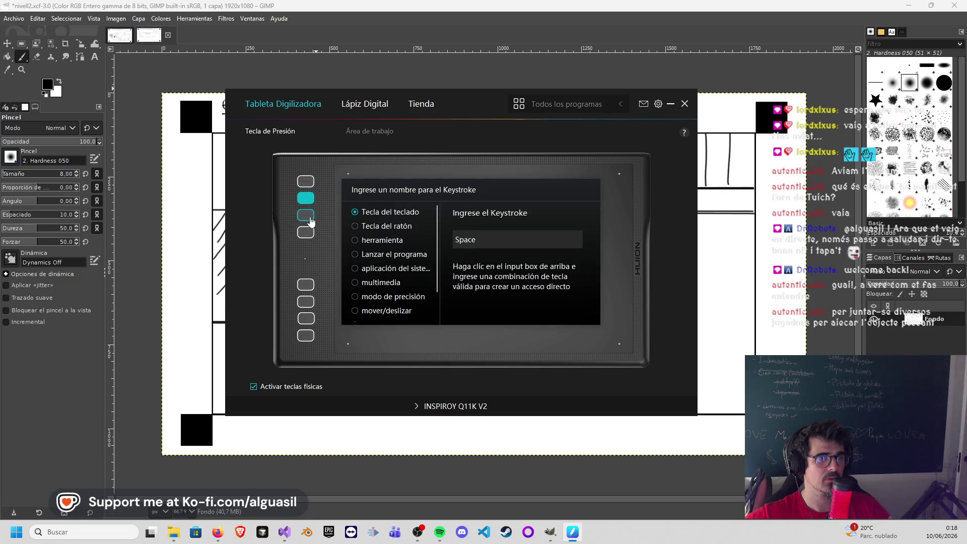
pyautogui.click(306, 215)
pyautogui.click(306, 232)
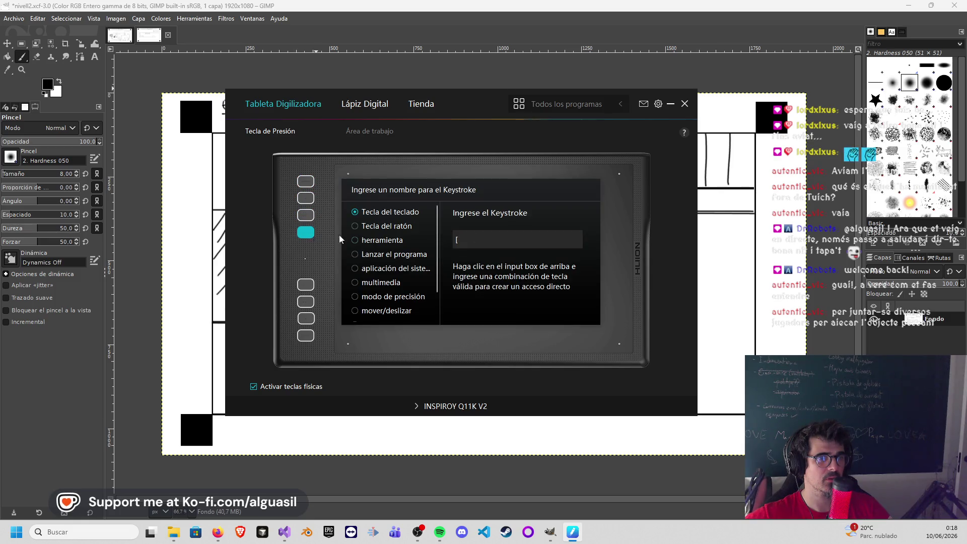
pyautogui.click(684, 103)
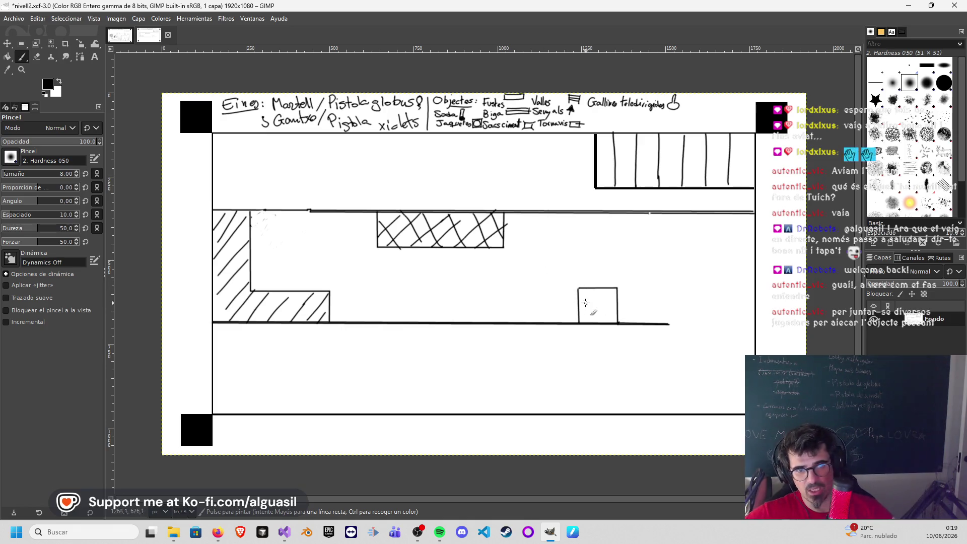
# Step: Hatch the small lower-floor square and outline a new platform under the upper floor's right end
pyautogui.moveTo(589, 288); pyautogui.dragTo(580, 317)
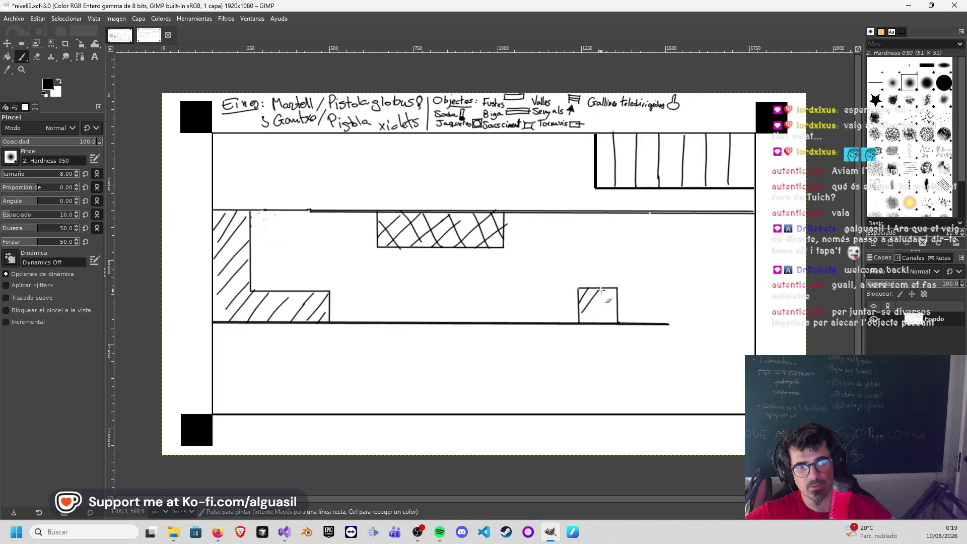
pyautogui.moveTo(615, 292)
pyautogui.mouseDown()
pyautogui.moveTo(590, 322)
pyautogui.moveTo(609, 323)
pyautogui.mouseUp()
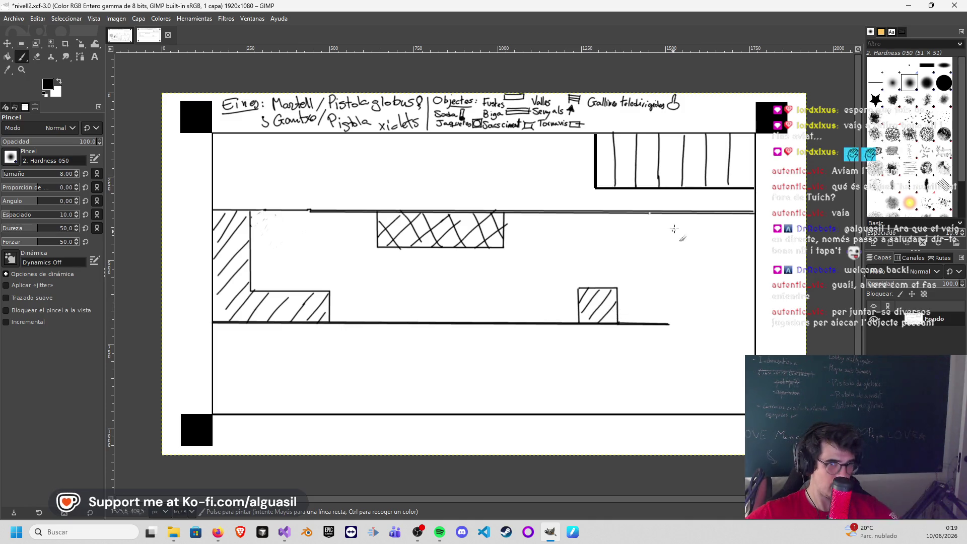
pyautogui.moveTo(650, 214); pyautogui.dragTo(651, 249)
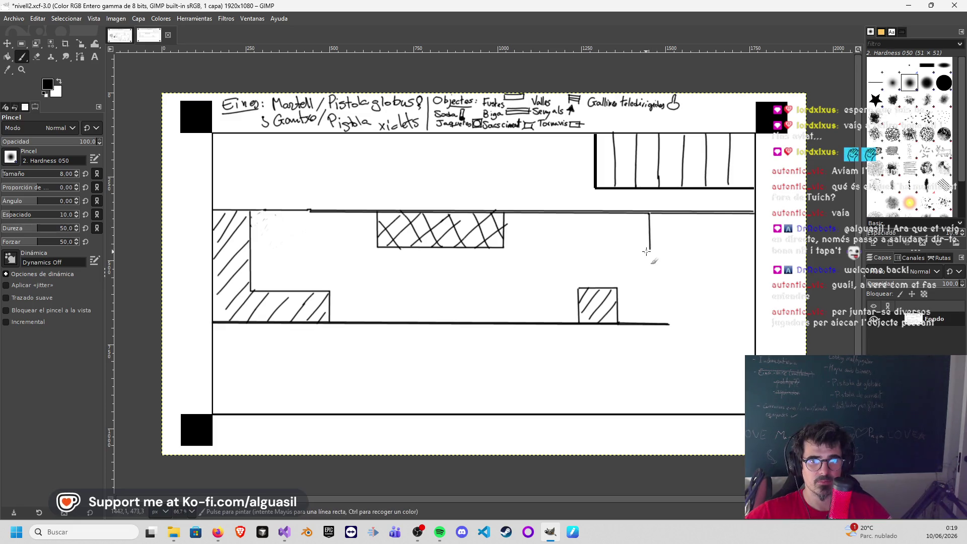
pyautogui.moveTo(651, 249); pyautogui.dragTo(754, 249)
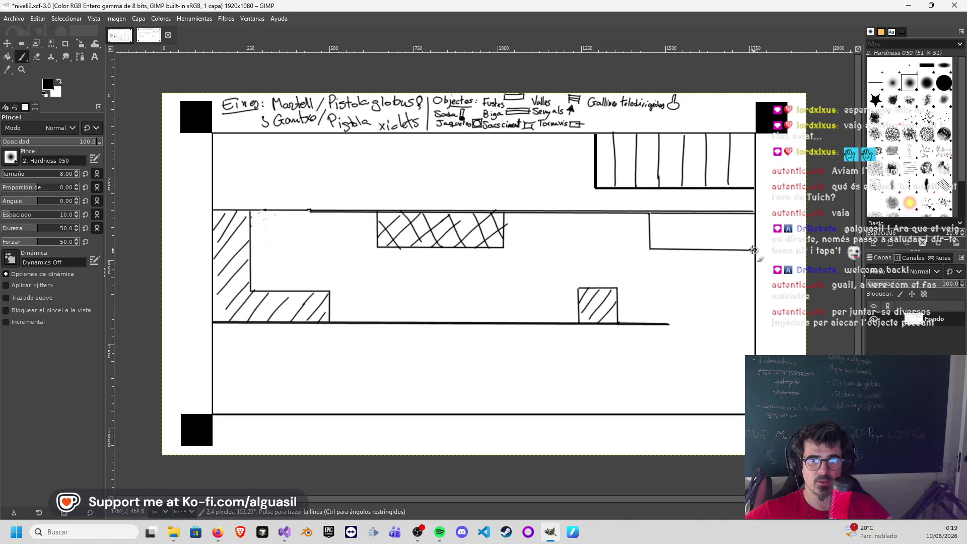
# Step: Fill the new right-wall platform with diagonal strokes and cross-hatch it
pyautogui.moveTo(665, 215); pyautogui.dragTo(661, 246)
pyautogui.moveTo(695, 219)
pyautogui.mouseDown()
pyautogui.moveTo(675, 248)
pyautogui.moveTo(691, 248)
pyautogui.mouseUp()
pyautogui.moveTo(724, 220)
pyautogui.mouseDown()
pyautogui.moveTo(707, 247)
pyautogui.moveTo(722, 247)
pyautogui.mouseUp()
pyautogui.moveTo(753, 223); pyautogui.dragTo(737, 248)
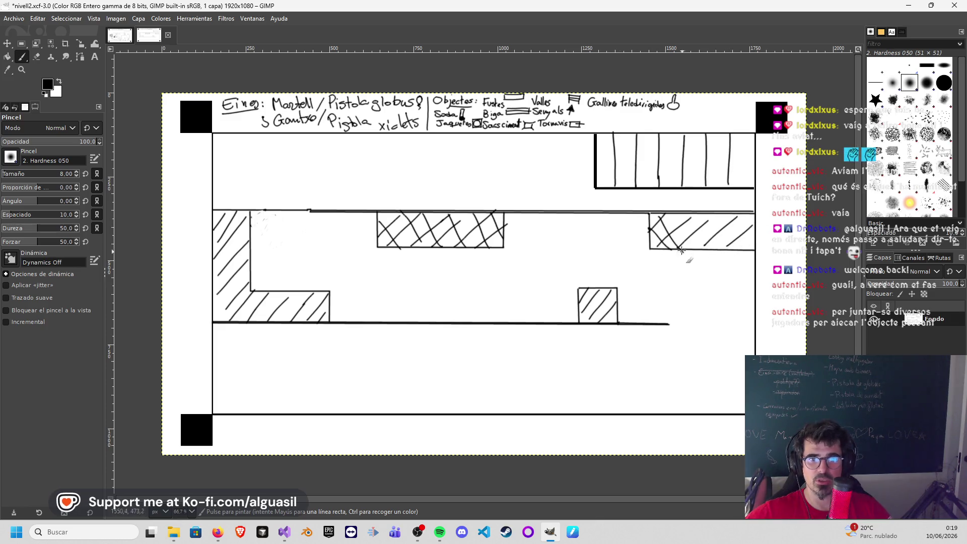
pyautogui.moveTo(702, 212)
pyautogui.mouseDown()
pyautogui.moveTo(727, 246)
pyautogui.moveTo(748, 249)
pyautogui.mouseUp()
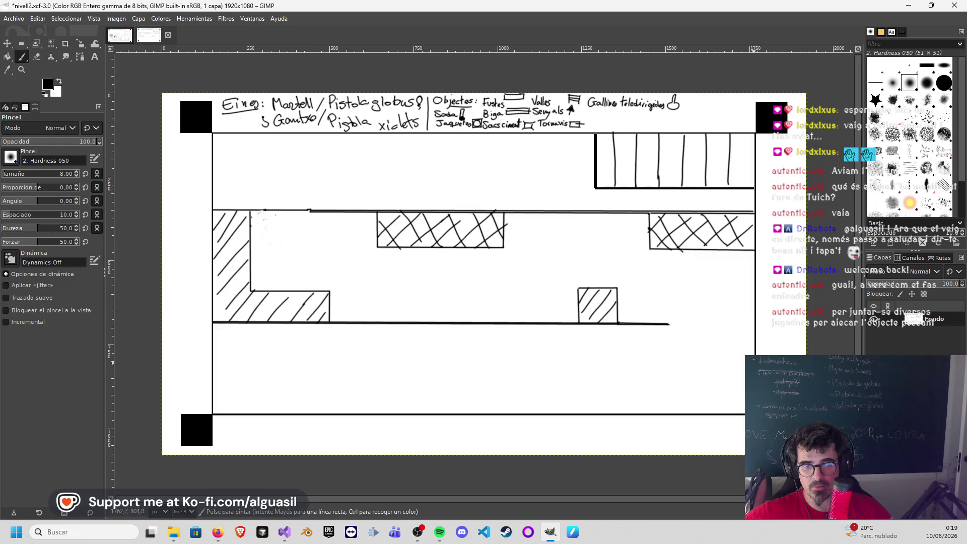
# Step: Outline a stepped block at bottom right with straight Shift-click edges, undoing a stray stroke
pyautogui.keyDown('shift'); pyautogui.click(710, 361); pyautogui.keyUp('shift')
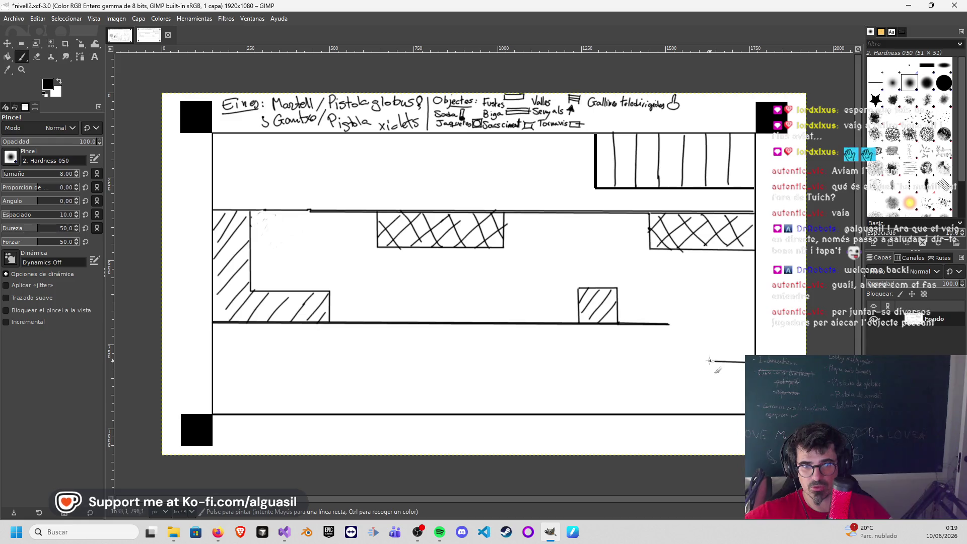
pyautogui.press('ctrl')
pyautogui.hotkey('ctrl', 'z')
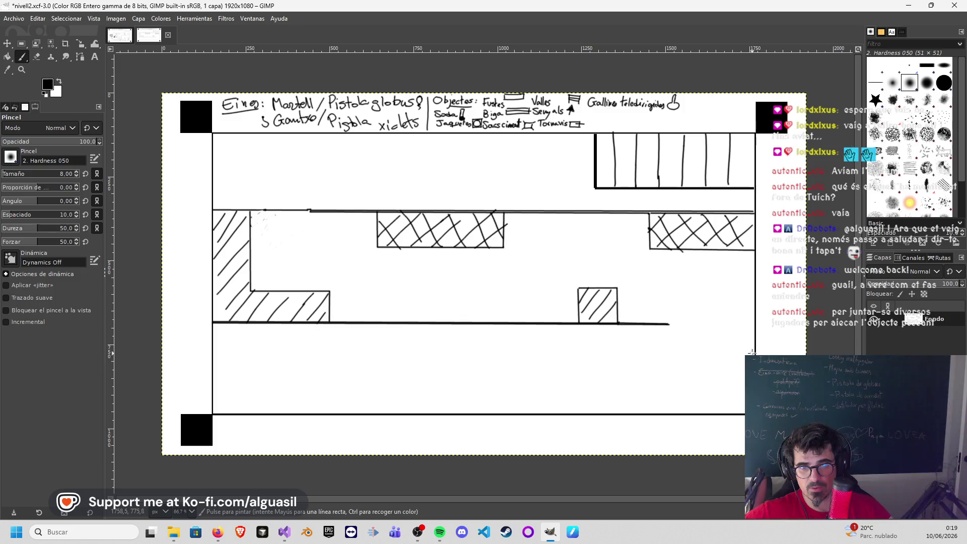
pyautogui.keyDown('shift'); pyautogui.click(704, 350); pyautogui.keyUp('shift')
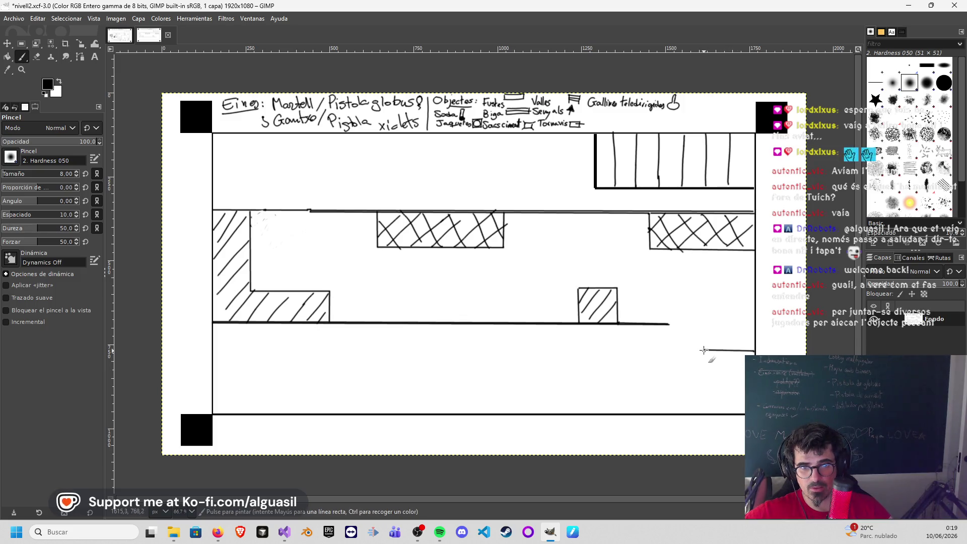
pyautogui.keyDown('shift'); pyautogui.click(704, 372); pyautogui.keyUp('shift')
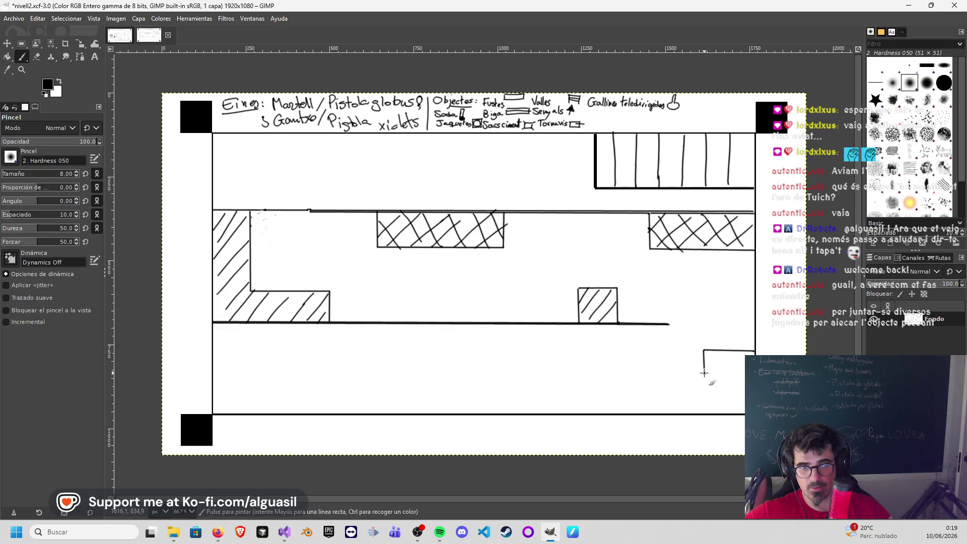
pyautogui.keyDown('shift'); pyautogui.click(632, 374); pyautogui.keyUp('shift')
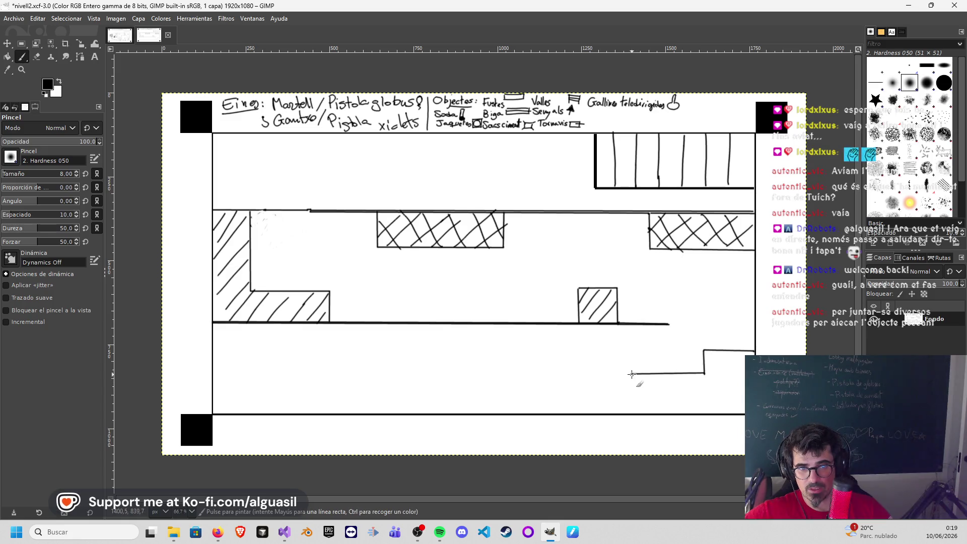
pyautogui.keyDown('shift'); pyautogui.click(633, 414); pyautogui.keyUp('shift')
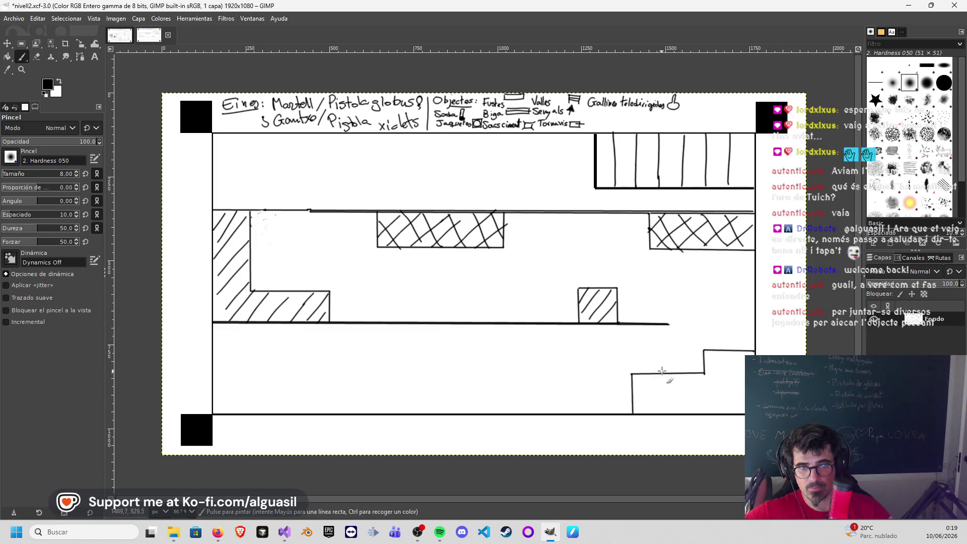
# Step: Hatch the stepped block diagonally and draw a wall from the middle floor down to the bottom
pyautogui.moveTo(655, 375)
pyautogui.mouseDown()
pyautogui.moveTo(643, 414)
pyautogui.moveTo(668, 413)
pyautogui.mouseUp()
pyautogui.moveTo(701, 375); pyautogui.dragTo(683, 413)
pyautogui.moveTo(722, 354); pyautogui.dragTo(700, 402)
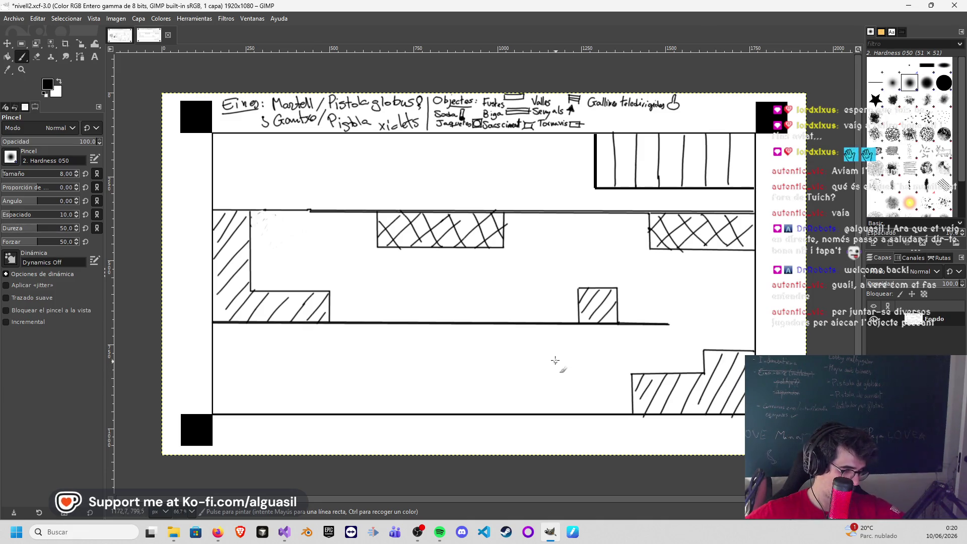
pyautogui.click(474, 324)
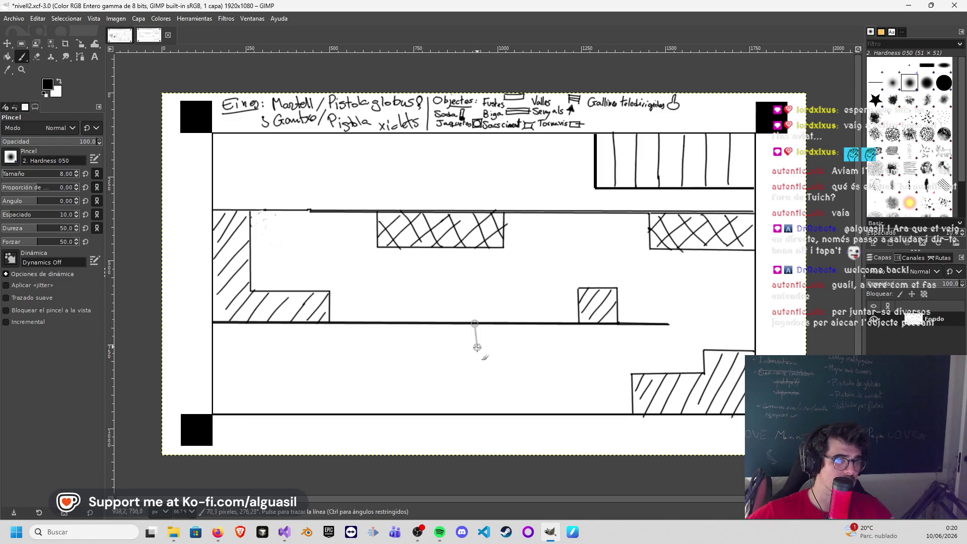
pyautogui.keyDown('shift'); pyautogui.click(476, 415); pyautogui.keyUp('shift')
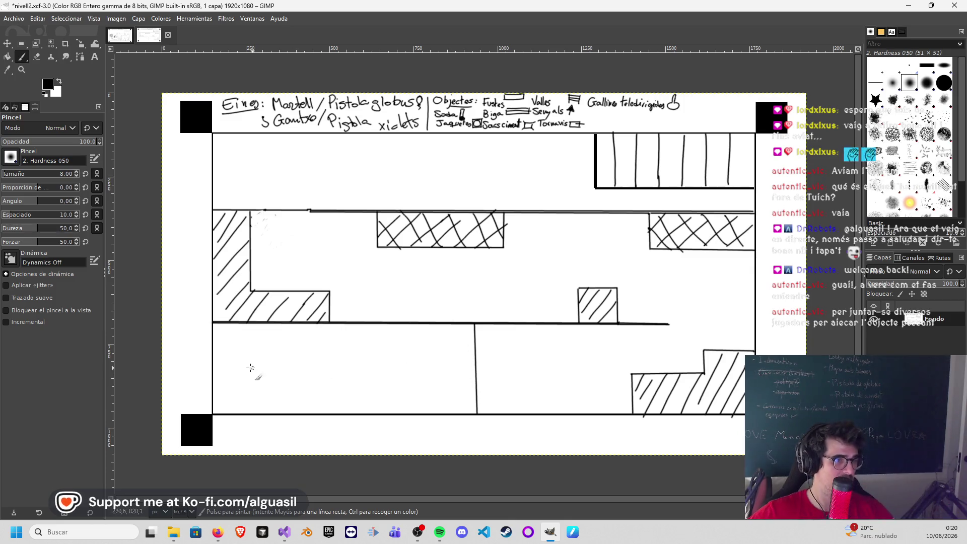
# Step: Draw a box top from the left wall on the lower floor and fill it with vertical stripes
pyautogui.click(213, 373)
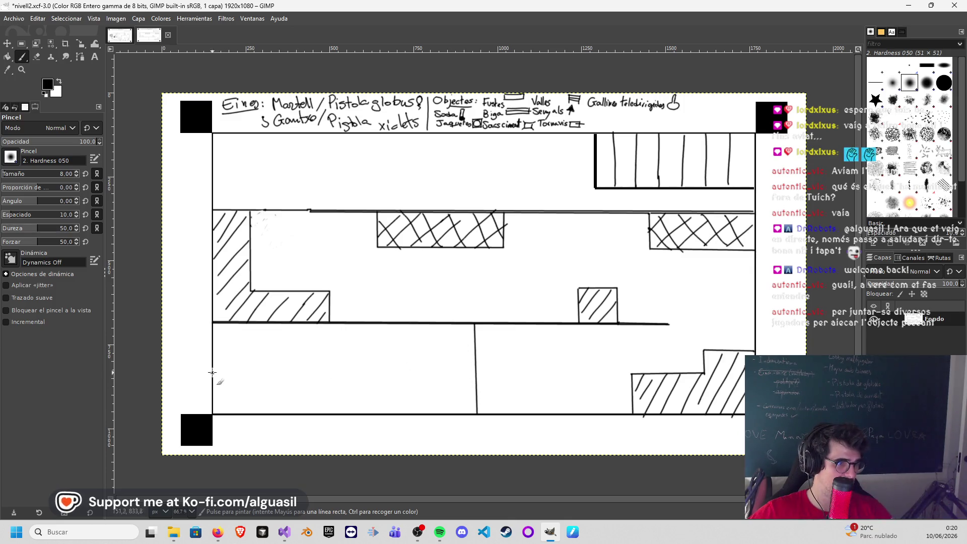
pyautogui.keyDown('shift'); pyautogui.click(360, 373); pyautogui.keyUp('shift')
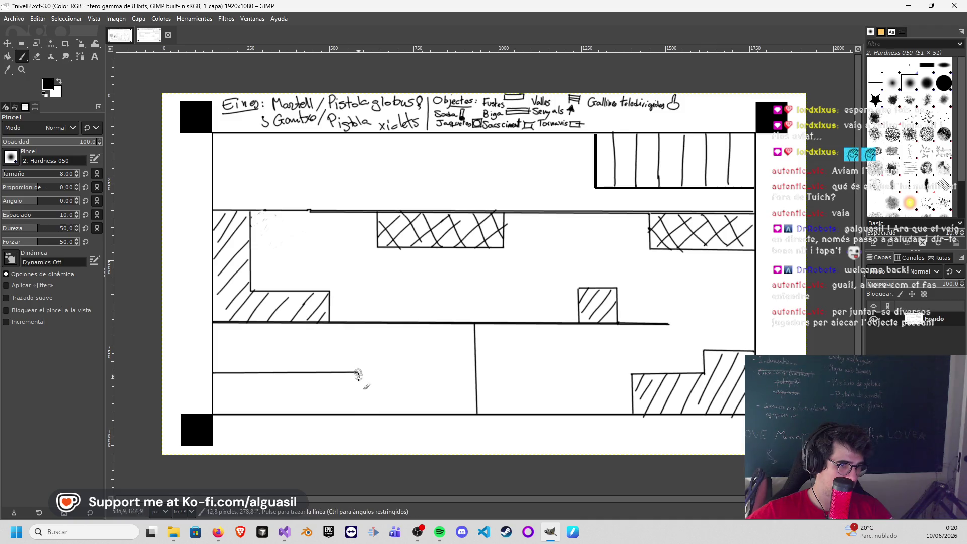
pyautogui.moveTo(327, 372); pyautogui.dragTo(327, 411)
pyautogui.moveTo(302, 372)
pyautogui.mouseDown()
pyautogui.moveTo(301, 411)
pyautogui.moveTo(282, 399)
pyautogui.moveTo(235, 412)
pyautogui.mouseUp()
pyautogui.moveTo(231, 372); pyautogui.dragTo(231, 409)
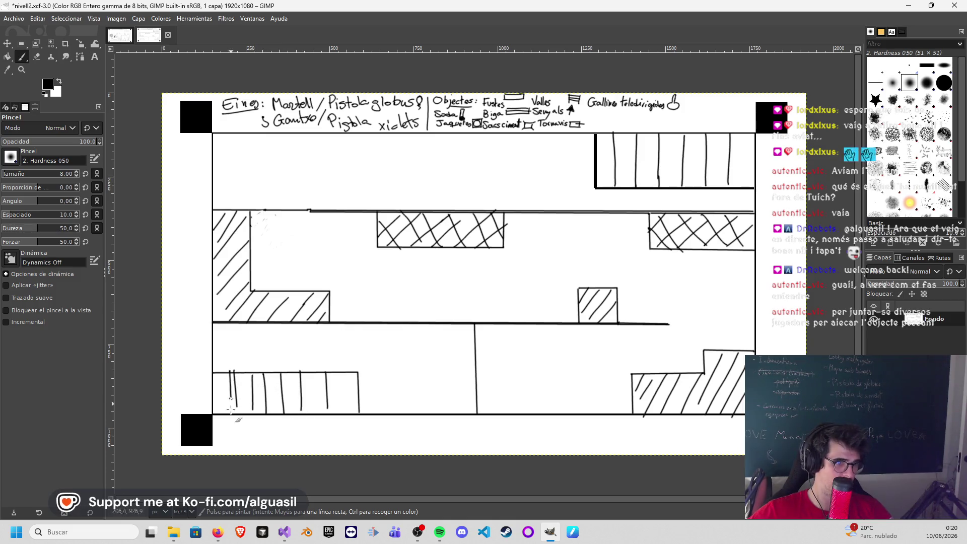
pyautogui.moveTo(225, 374); pyautogui.dragTo(227, 415)
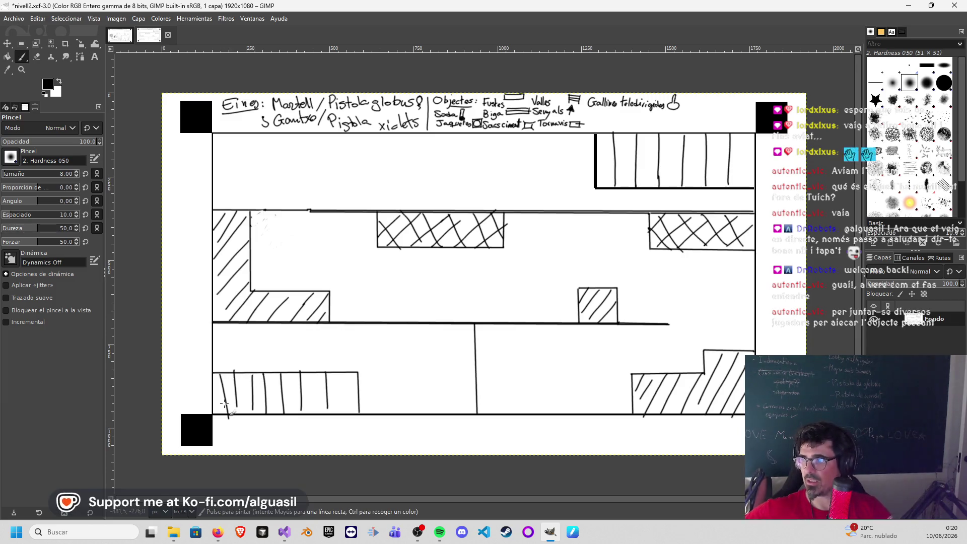
# Step: Save the nivell2 sketch and open the BaseNivells.xcf template from recent files
pyautogui.click(14, 18)
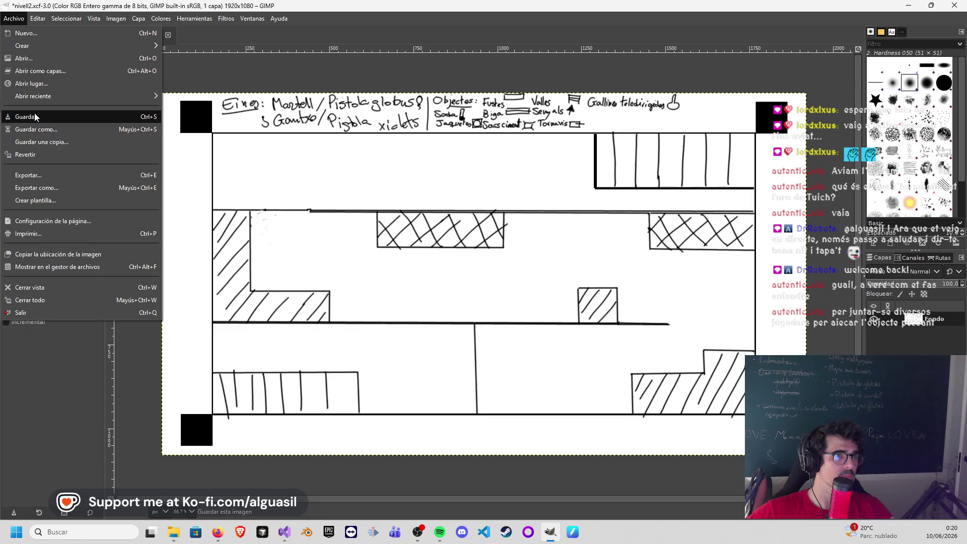
pyautogui.click(36, 114)
pyautogui.click(14, 17)
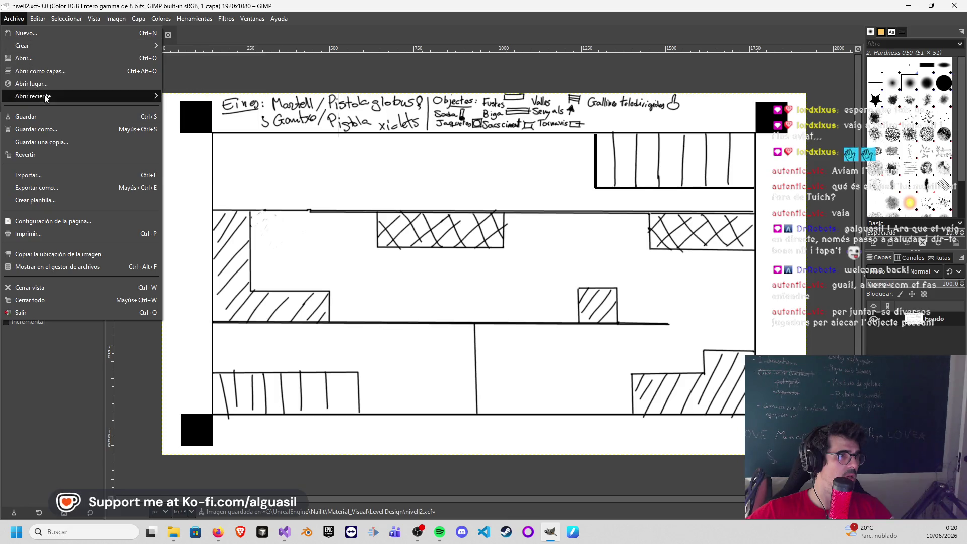
pyautogui.click(195, 114)
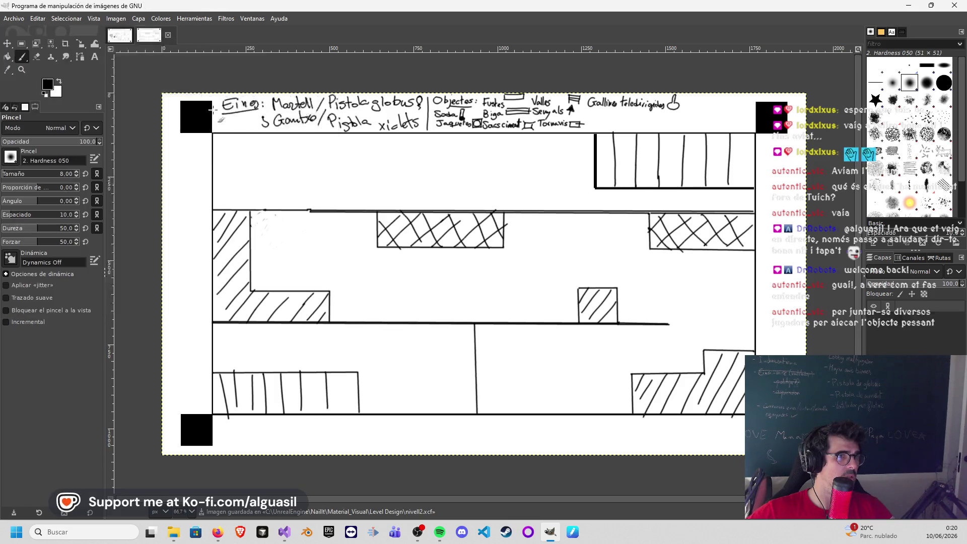
# Step: Save the template as the new level file nivell3.xcf
pyautogui.click(9, 18)
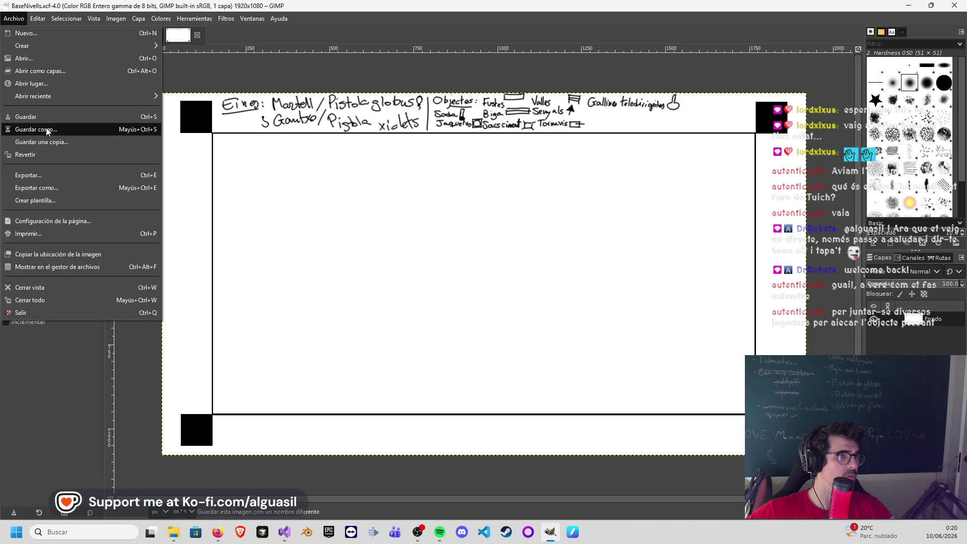
pyautogui.click(46, 129)
pyautogui.click(112, 111)
pyautogui.click(129, 25)
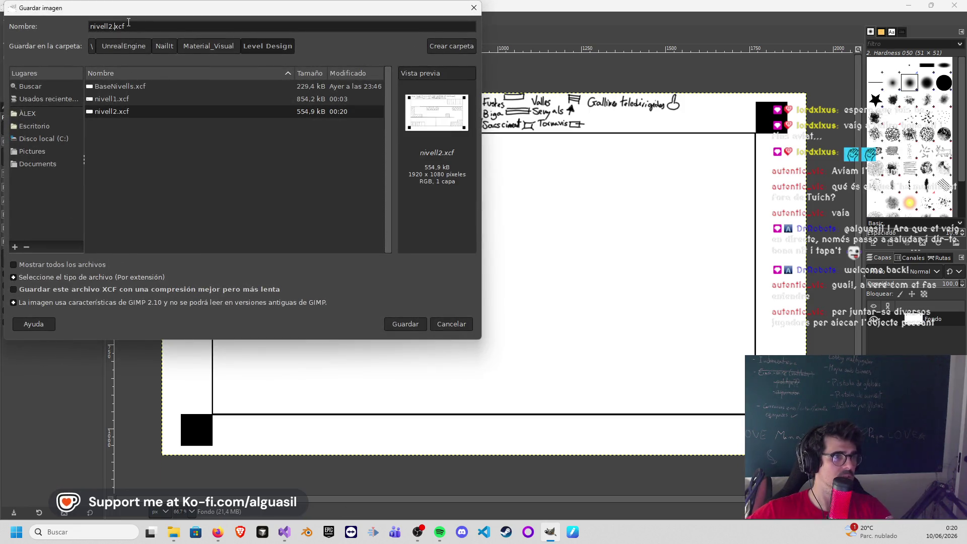
pyautogui.press('BackSpace')
pyautogui.write('3')
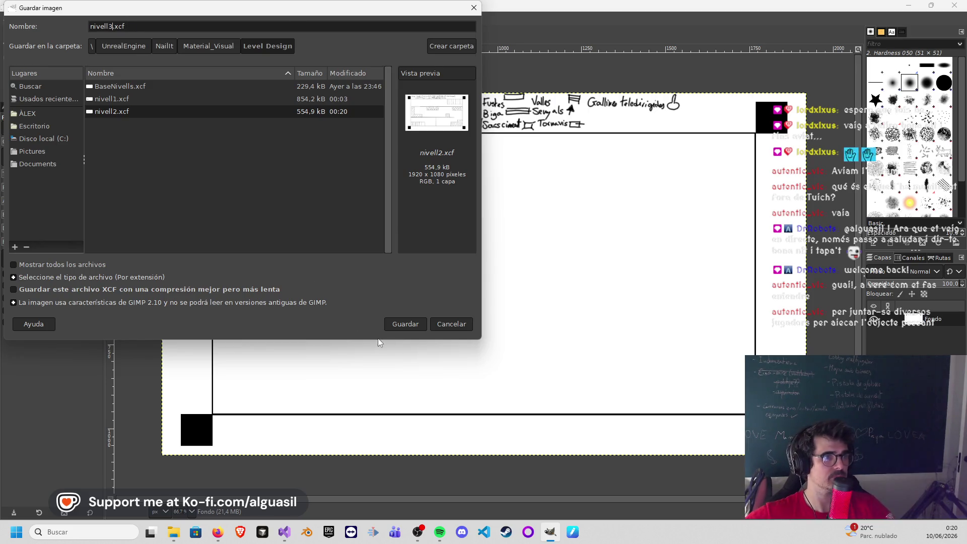
pyautogui.click(399, 323)
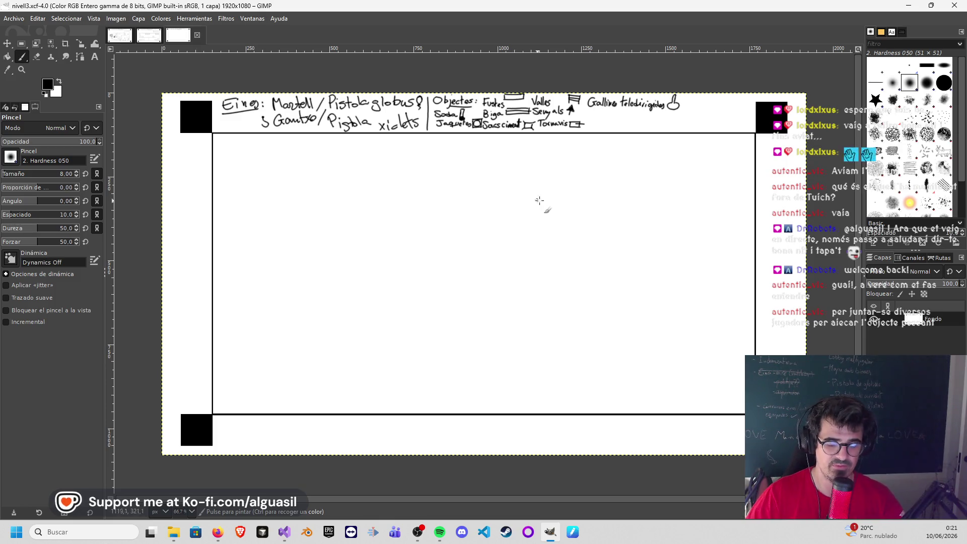
# Step: Outline a box hanging from the top border to the right wall and stripe it vertically
pyautogui.click(599, 135)
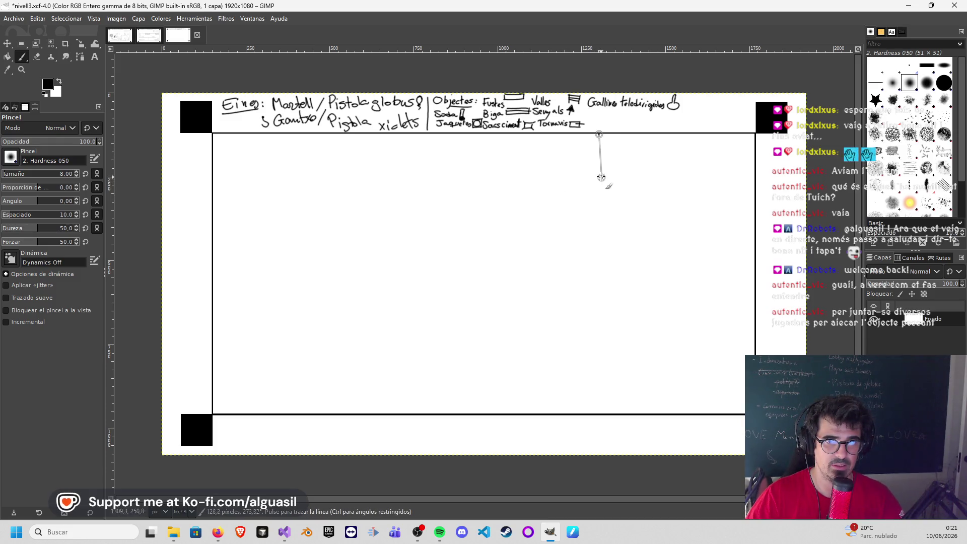
pyautogui.click(599, 176)
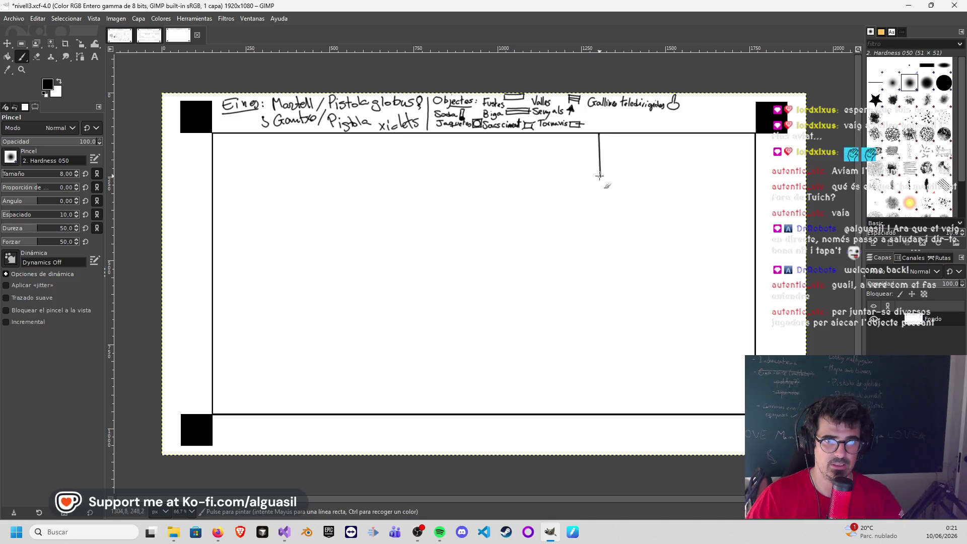
pyautogui.keyDown('shift'); pyautogui.click(751, 177); pyautogui.keyUp('shift')
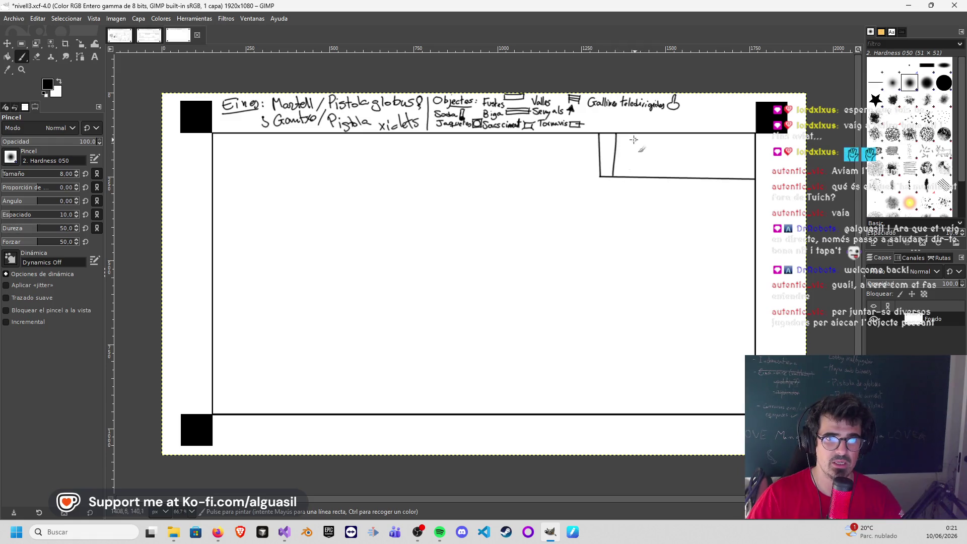
pyautogui.moveTo(658, 135); pyautogui.dragTo(659, 176)
pyautogui.moveTo(684, 135)
pyautogui.mouseDown()
pyautogui.moveTo(685, 177)
pyautogui.moveTo(707, 176)
pyautogui.mouseUp()
pyautogui.moveTo(731, 134); pyautogui.dragTo(728, 175)
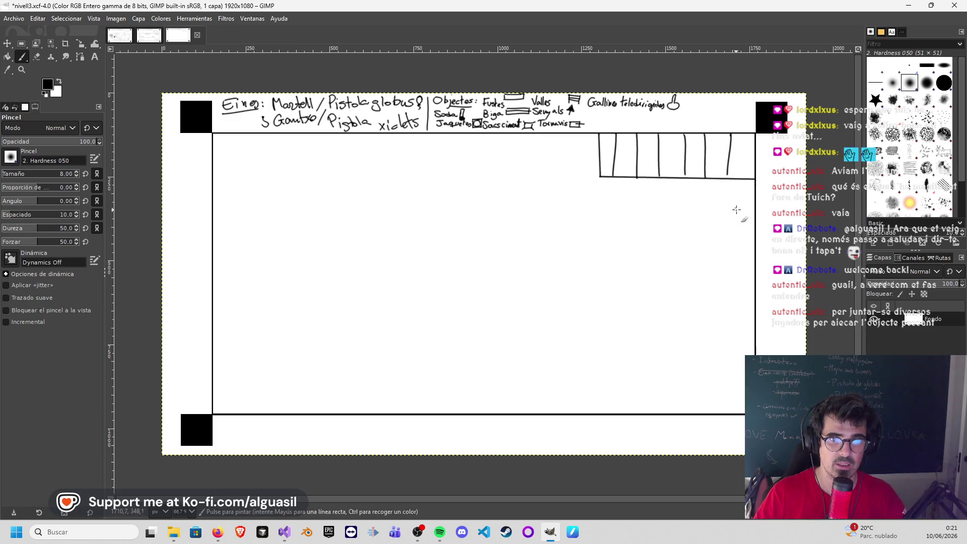
# Step: Draw an upper floor line from the right wall and a lower floor line from the left wall
pyautogui.click(755, 212)
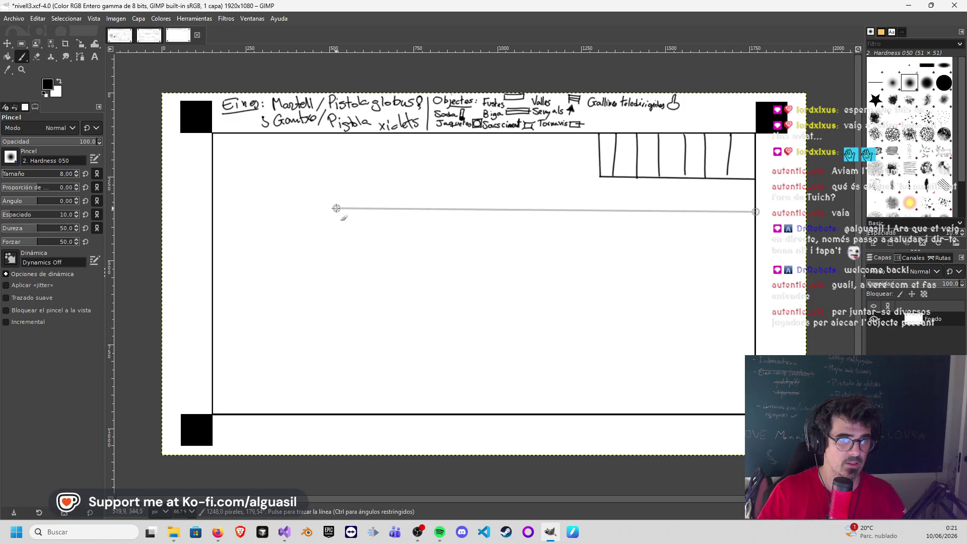
pyautogui.keyDown('shift'); pyautogui.click(337, 209); pyautogui.keyUp('shift')
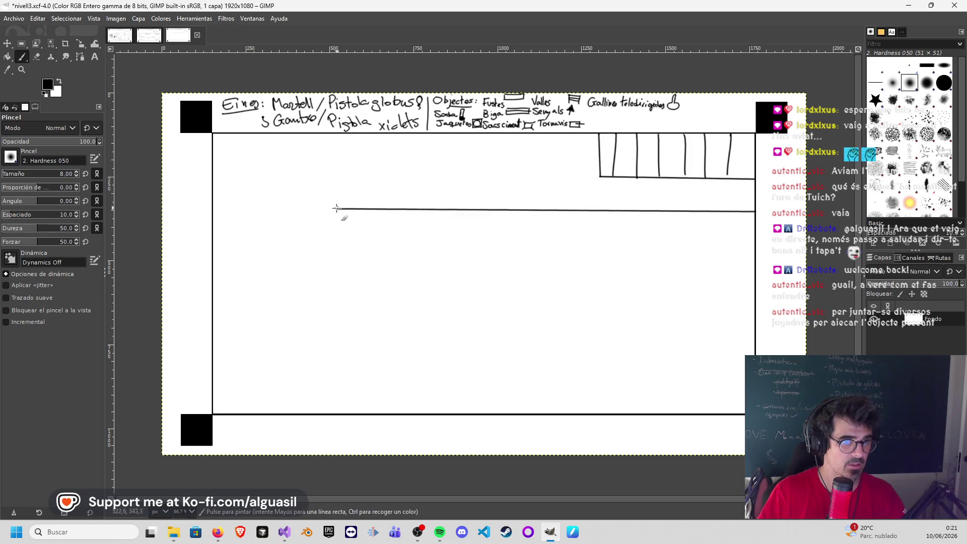
pyautogui.click(212, 334)
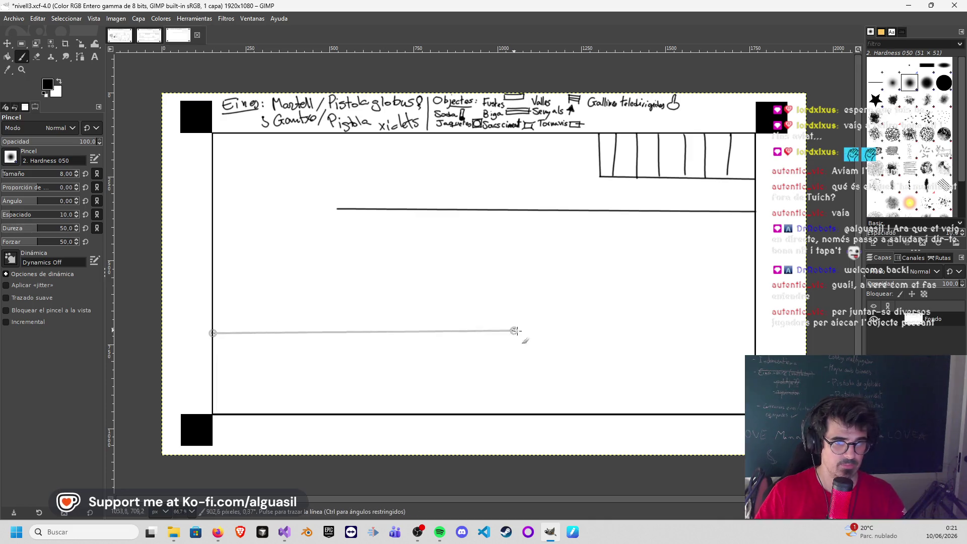
pyautogui.keyDown('shift'); pyautogui.click(629, 334); pyautogui.keyUp('shift')
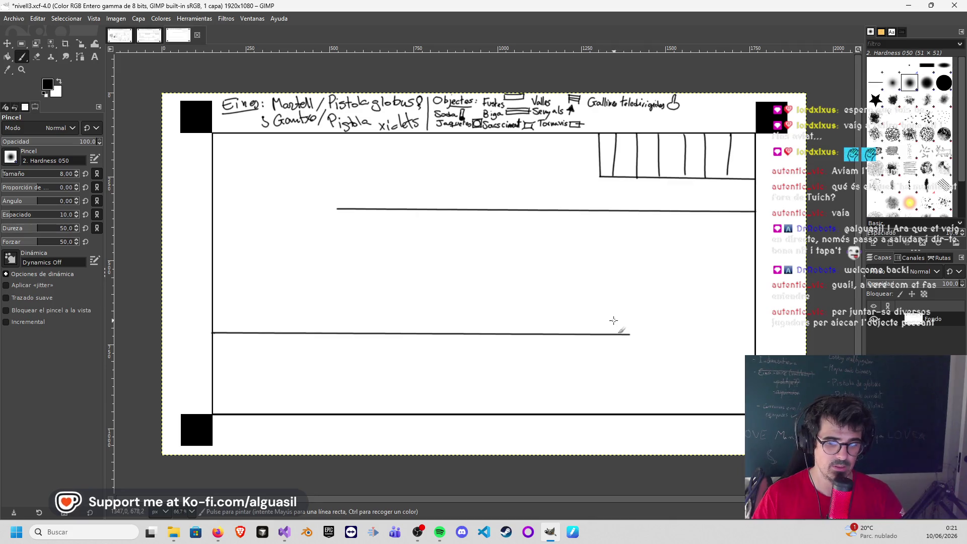
pyautogui.click(210, 379)
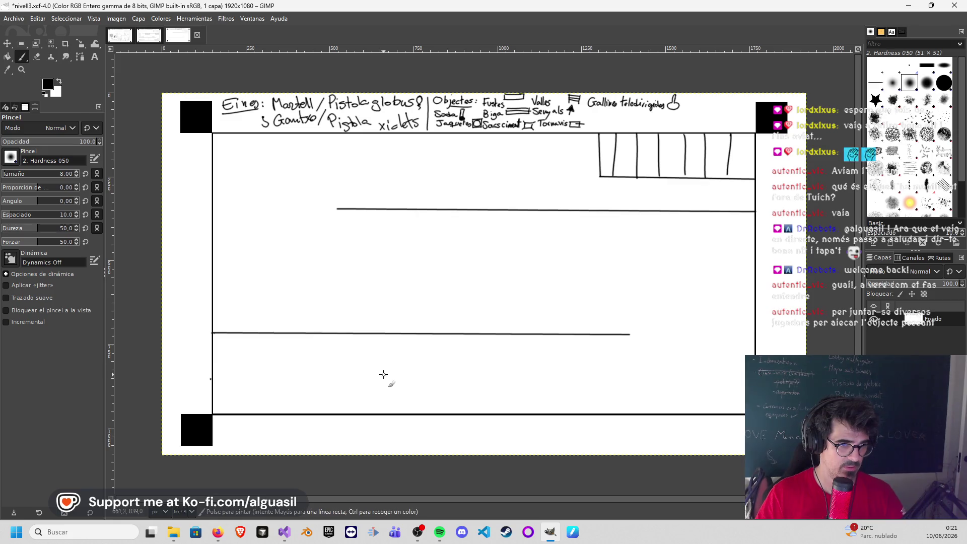
# Step: Close a small box on the bottom floor by the left wall, undoing a misplaced vertical stroke
pyautogui.click(213, 372)
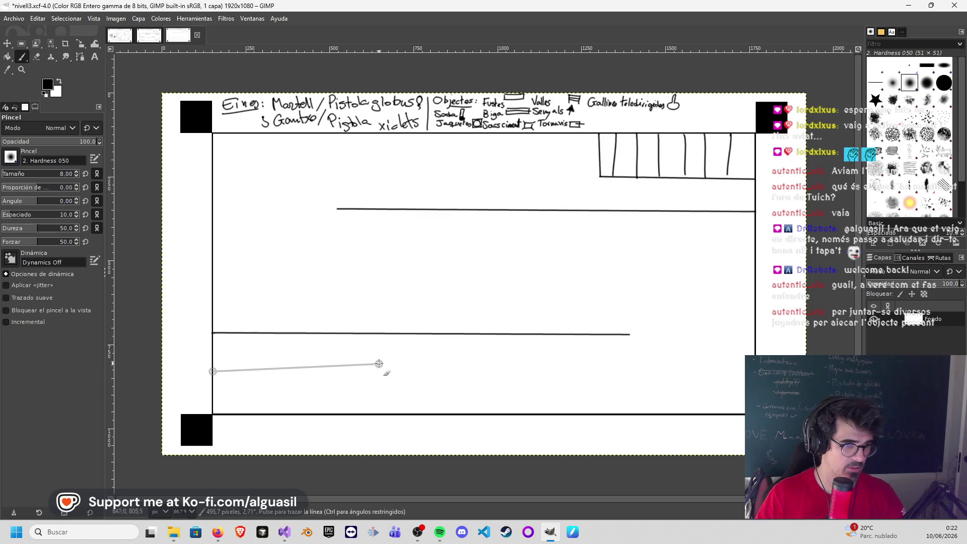
pyautogui.keyDown('shift'); pyautogui.click(352, 370); pyautogui.keyUp('shift')
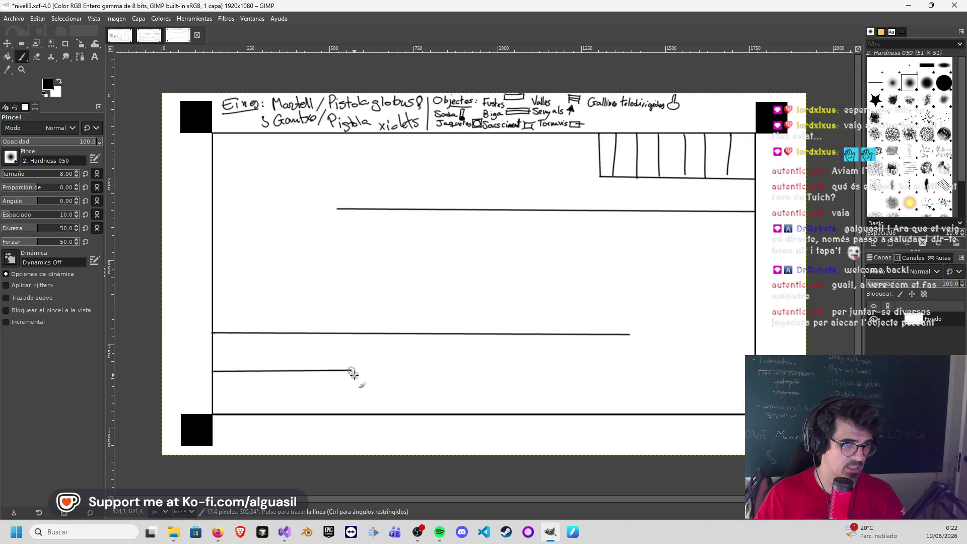
pyautogui.keyDown('shift'); pyautogui.click(351, 412); pyautogui.keyUp('shift')
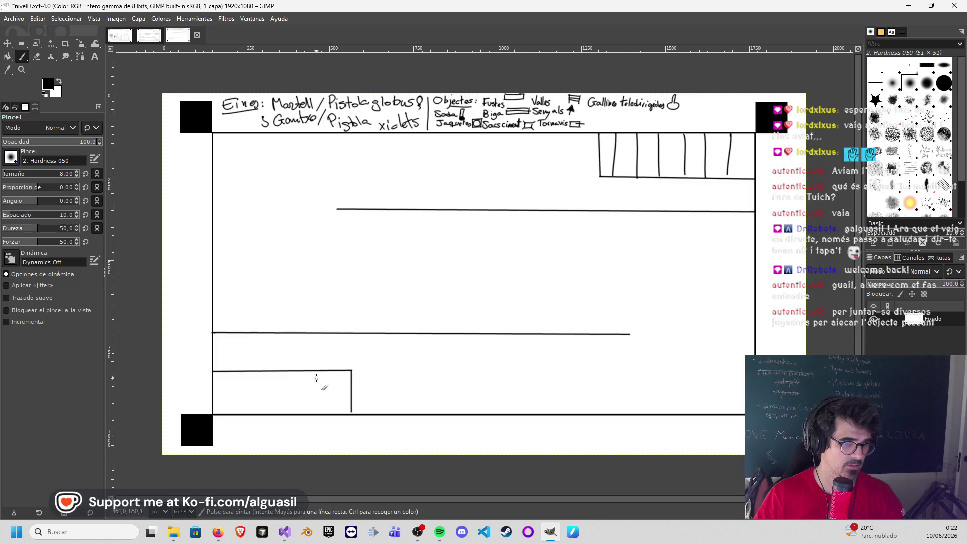
pyautogui.moveTo(331, 372); pyautogui.dragTo(330, 410)
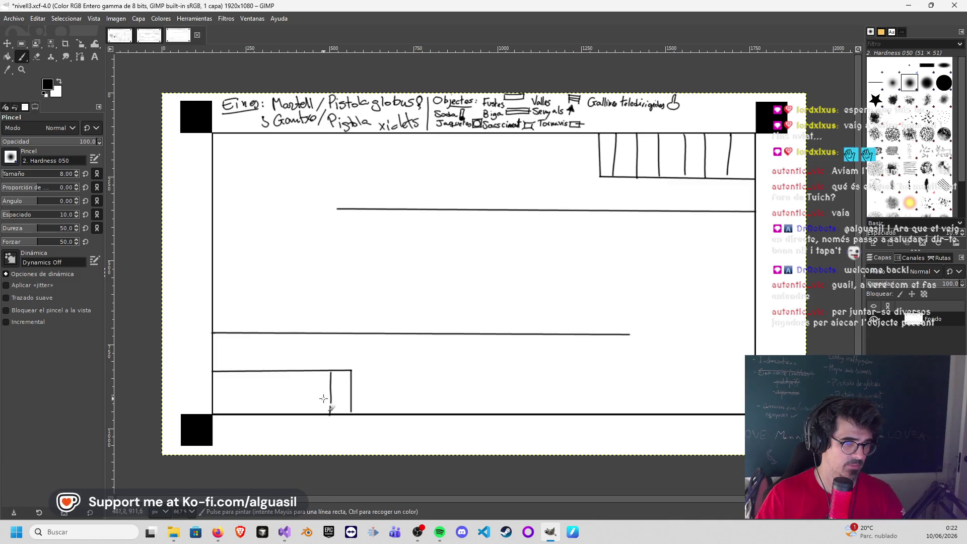
pyautogui.hotkey('ctrl', 'z')
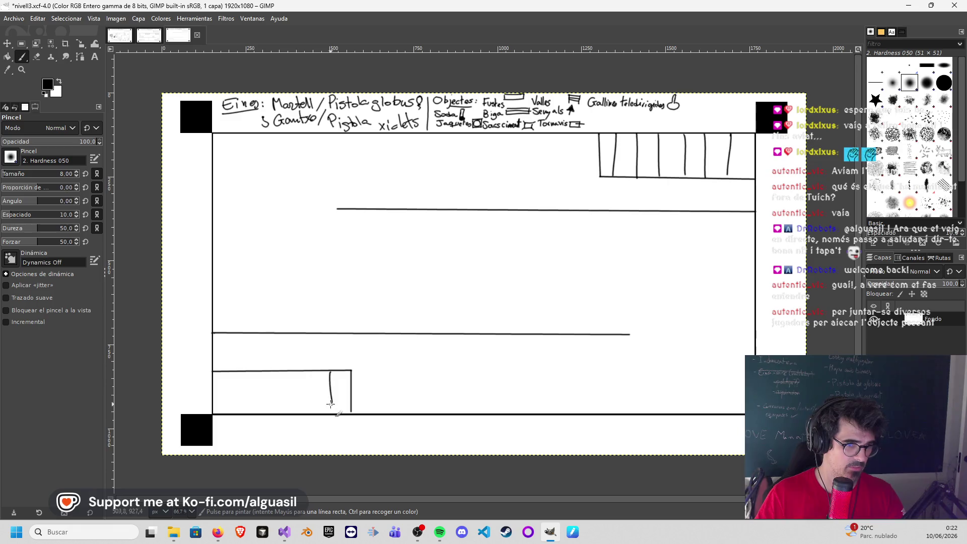
pyautogui.hotkey('ctrl', 'z')
# Step: Fill the small box with vertical lines and draw a jagged left end on the middle platform
pyautogui.moveTo(328, 372); pyautogui.dragTo(328, 415)
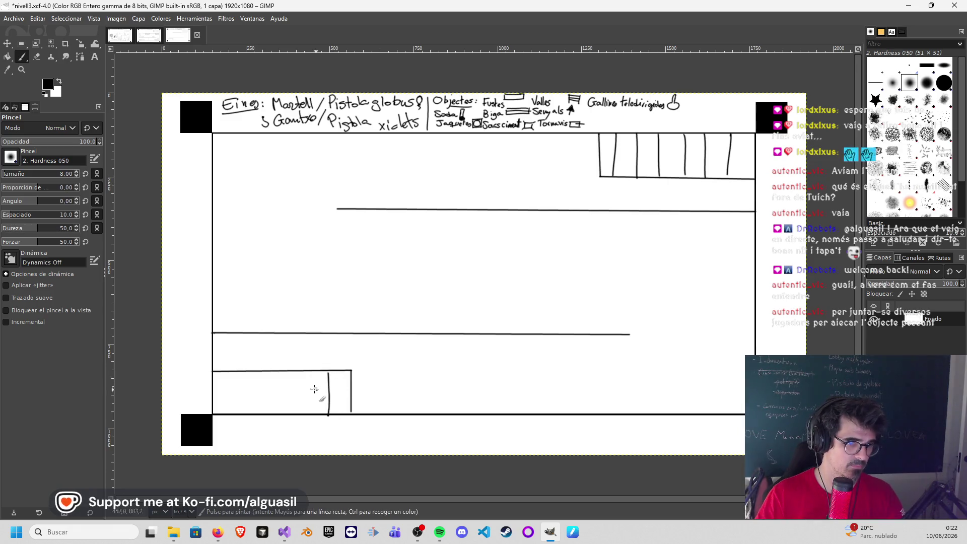
pyautogui.moveTo(303, 372); pyautogui.dragTo(305, 415)
pyautogui.moveTo(281, 372); pyautogui.dragTo(283, 390)
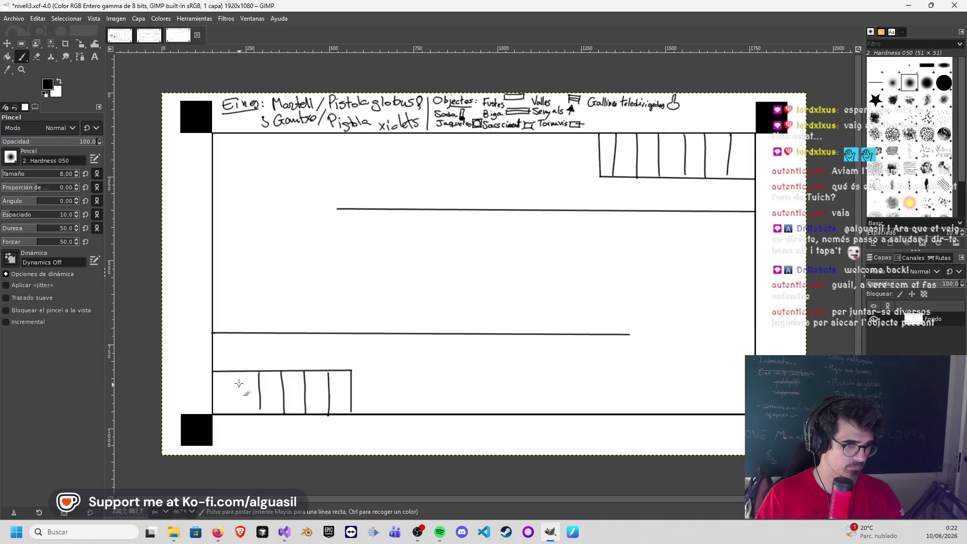
pyautogui.moveTo(237, 401); pyautogui.dragTo(238, 414)
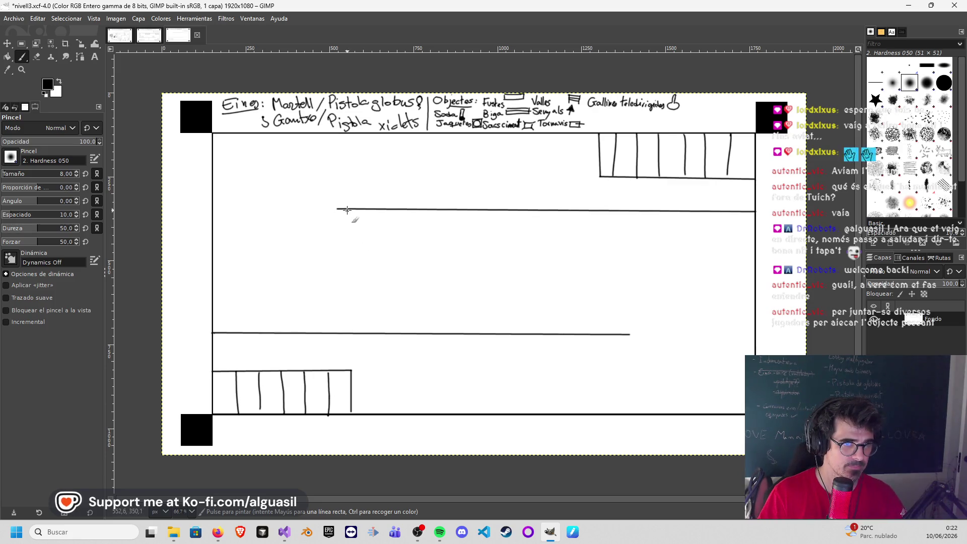
pyautogui.moveTo(346, 209); pyautogui.dragTo(313, 274)
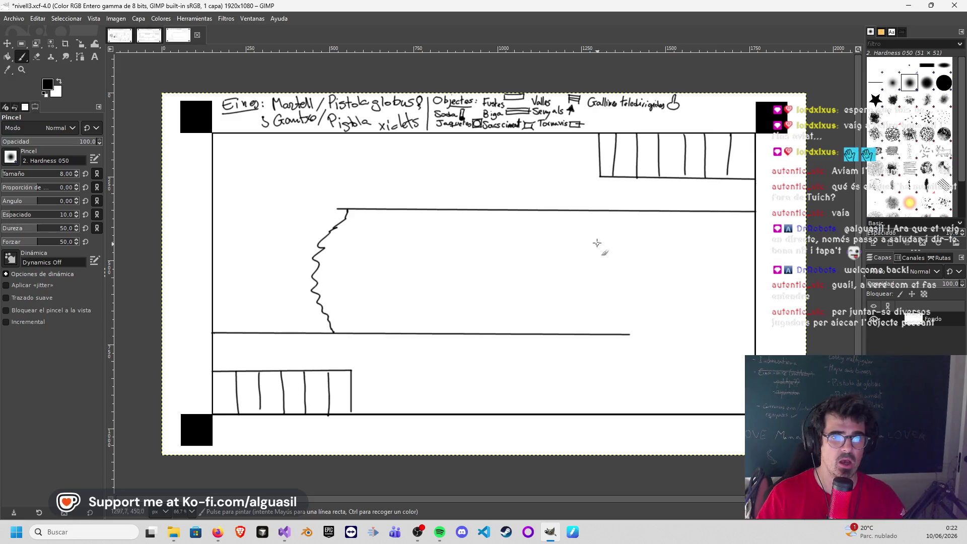
# Step: Draw a jagged right end on the middle platform and scribble a zigzag fill inside it
pyautogui.moveTo(615, 213)
pyautogui.mouseDown()
pyautogui.moveTo(637, 284)
pyautogui.moveTo(618, 331)
pyautogui.mouseUp()
pyautogui.moveTo(361, 224)
pyautogui.mouseDown()
pyautogui.moveTo(368, 219)
pyautogui.moveTo(425, 264)
pyautogui.moveTo(501, 294)
pyautogui.moveTo(626, 327)
pyautogui.moveTo(481, 294)
pyautogui.moveTo(336, 228)
pyautogui.moveTo(487, 310)
pyautogui.moveTo(575, 306)
pyautogui.mouseUp()
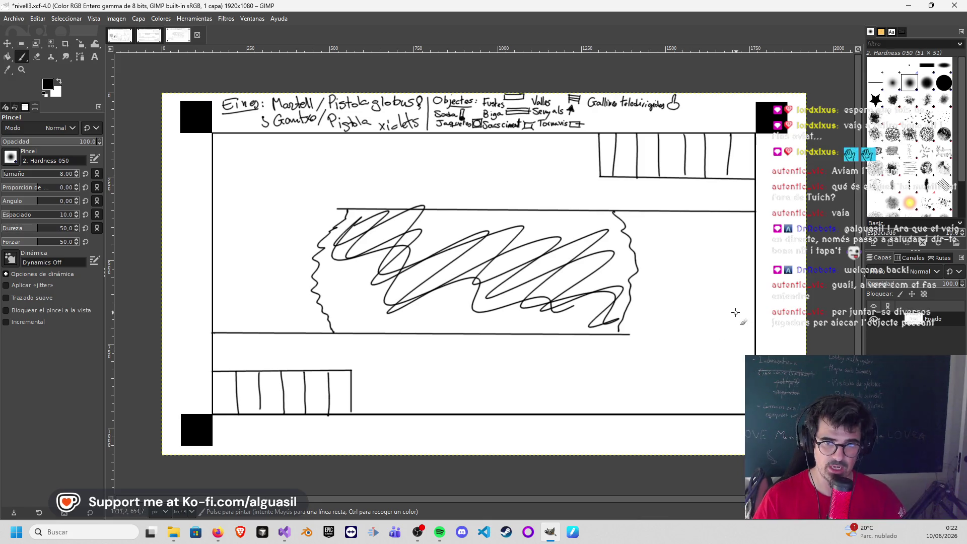
# Step: Draw a small box by the right wall with crossing divider lines, undoing stray segments
pyautogui.hotkey('ctrl', 'z')
pyautogui.moveTo(730, 297)
pyautogui.mouseDown()
pyautogui.moveTo(731, 340)
pyautogui.moveTo(757, 335)
pyautogui.mouseUp()
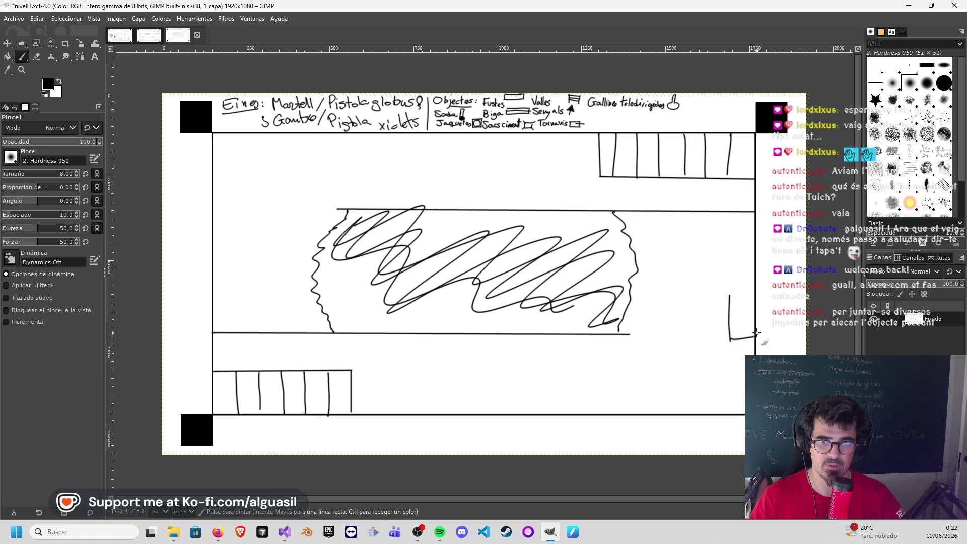
pyautogui.hotkey('ctrl', 'z')
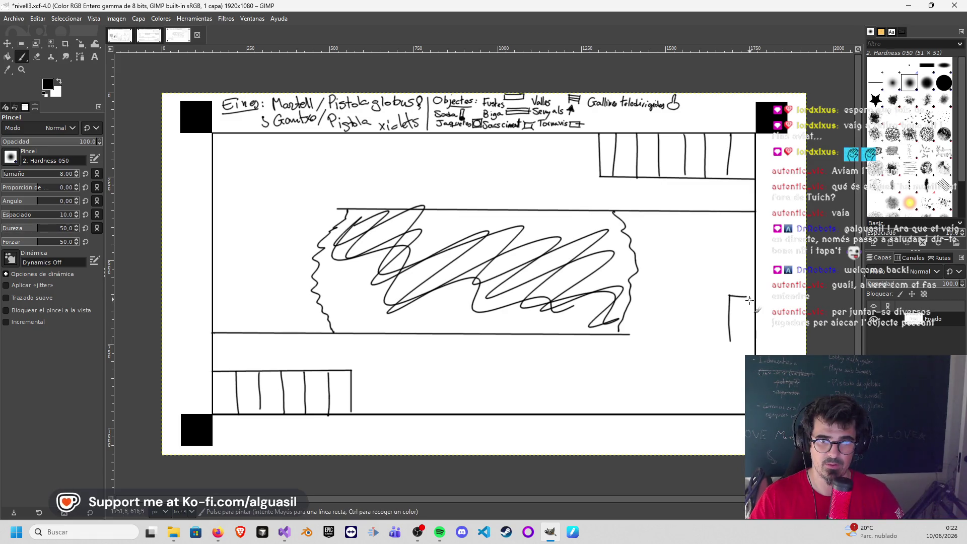
pyautogui.moveTo(731, 339); pyautogui.dragTo(748, 339)
pyautogui.moveTo(736, 296)
pyautogui.mouseDown()
pyautogui.moveTo(736, 339)
pyautogui.moveTo(747, 316)
pyautogui.mouseUp()
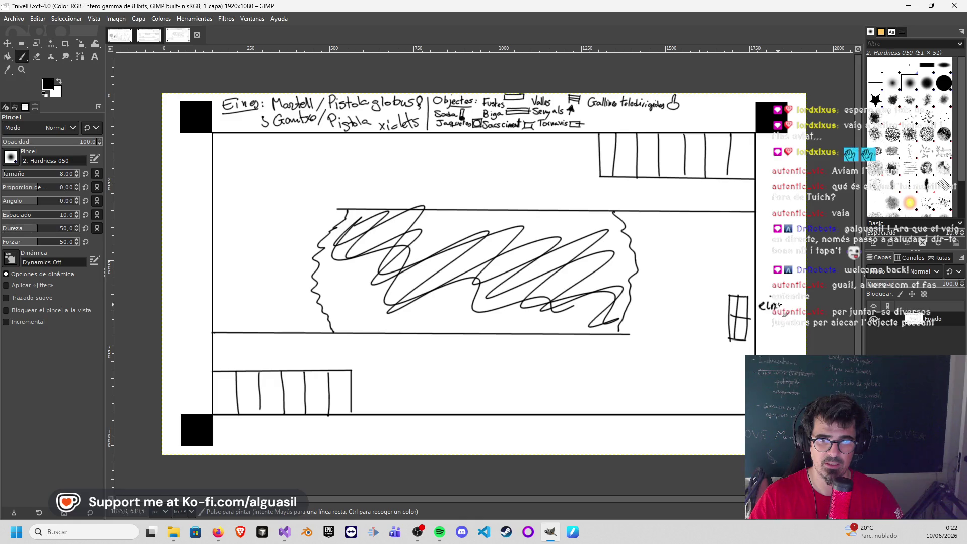
# Step: Handwrite the label 'eines claus' beside the small box
pyautogui.moveTo(779, 312)
pyautogui.mouseDown()
pyautogui.moveTo(786, 302)
pyautogui.moveTo(770, 327)
pyautogui.mouseUp()
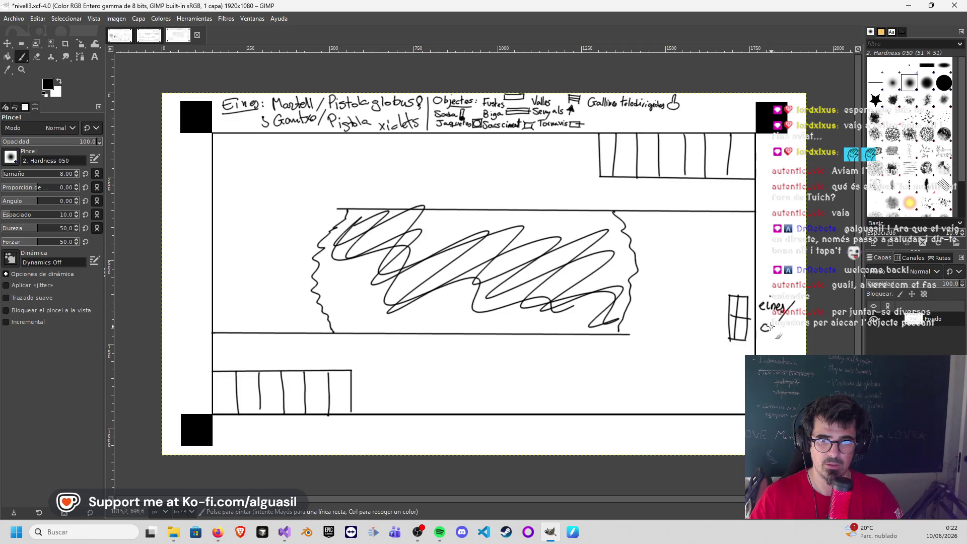
pyautogui.moveTo(775, 329); pyautogui.dragTo(787, 333)
pyautogui.click(783, 322)
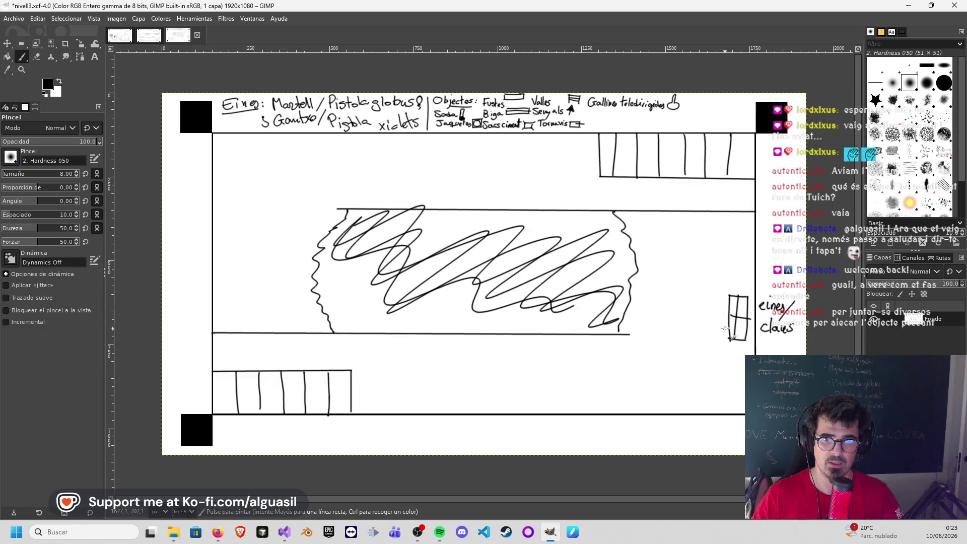
# Step: Sketch two overlapping slanted planks near the lower-right corner, redoing one bad edge
pyautogui.moveTo(622, 369); pyautogui.dragTo(714, 370)
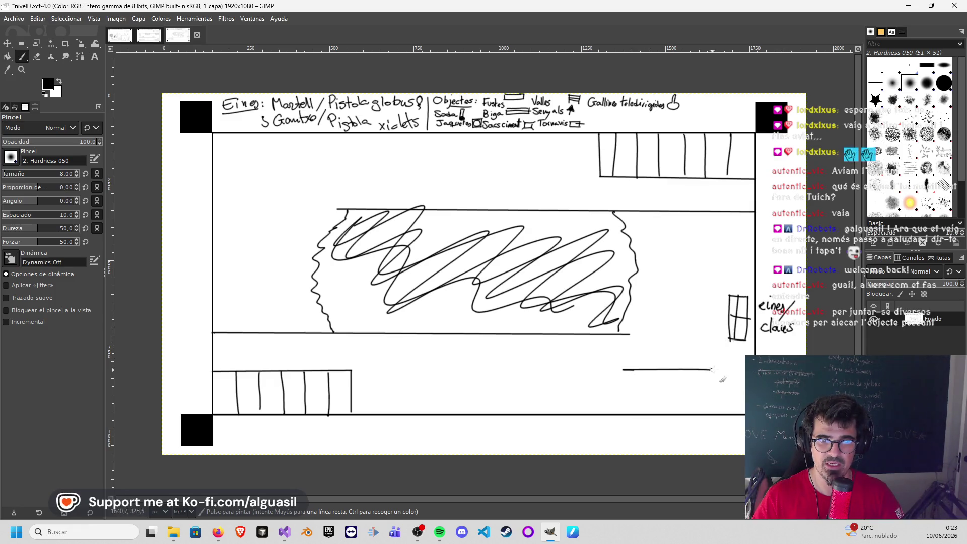
pyautogui.moveTo(622, 386); pyautogui.dragTo(719, 387)
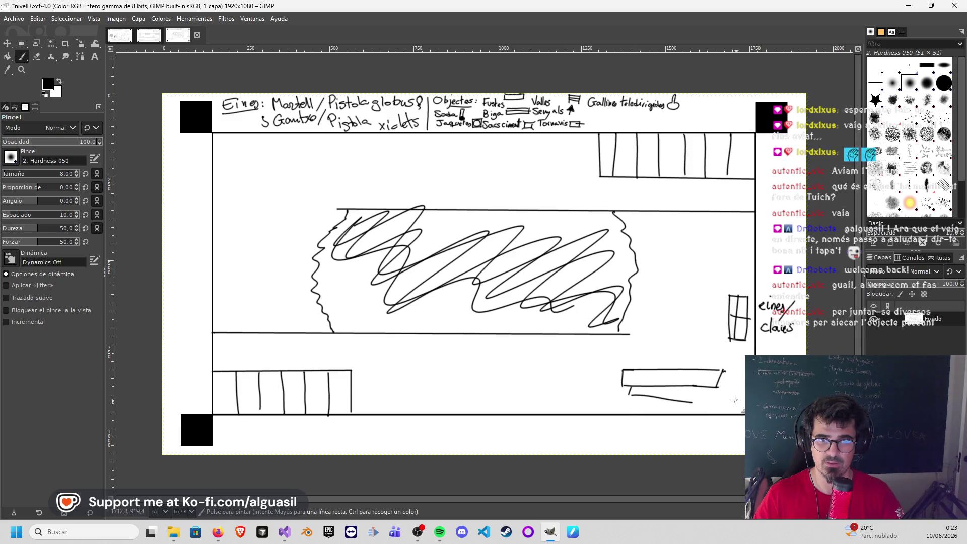
pyautogui.hotkey('ctrl', 'z')
pyautogui.moveTo(628, 389); pyautogui.dragTo(735, 399)
pyautogui.moveTo(651, 355)
pyautogui.mouseDown()
pyautogui.moveTo(649, 367)
pyautogui.moveTo(725, 366)
pyautogui.mouseUp()
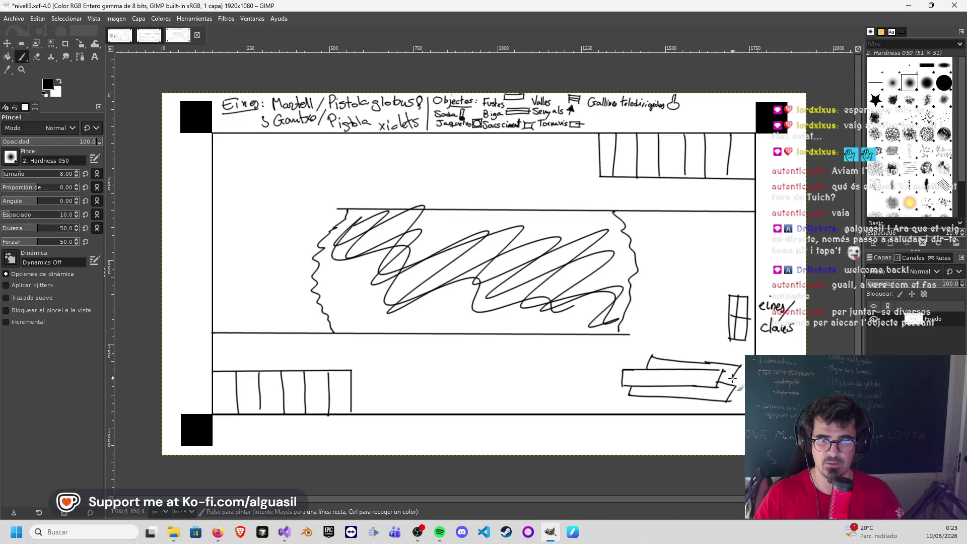
# Step: Add more zigzag strokes to make the middle platform's scribble fill denser
pyautogui.moveTo(363, 277)
pyautogui.mouseDown()
pyautogui.moveTo(415, 278)
pyautogui.moveTo(493, 318)
pyautogui.moveTo(598, 250)
pyautogui.moveTo(569, 259)
pyautogui.moveTo(428, 226)
pyautogui.moveTo(362, 243)
pyautogui.moveTo(347, 293)
pyautogui.moveTo(520, 321)
pyautogui.mouseUp()
pyautogui.moveTo(582, 290); pyautogui.dragTo(411, 258)
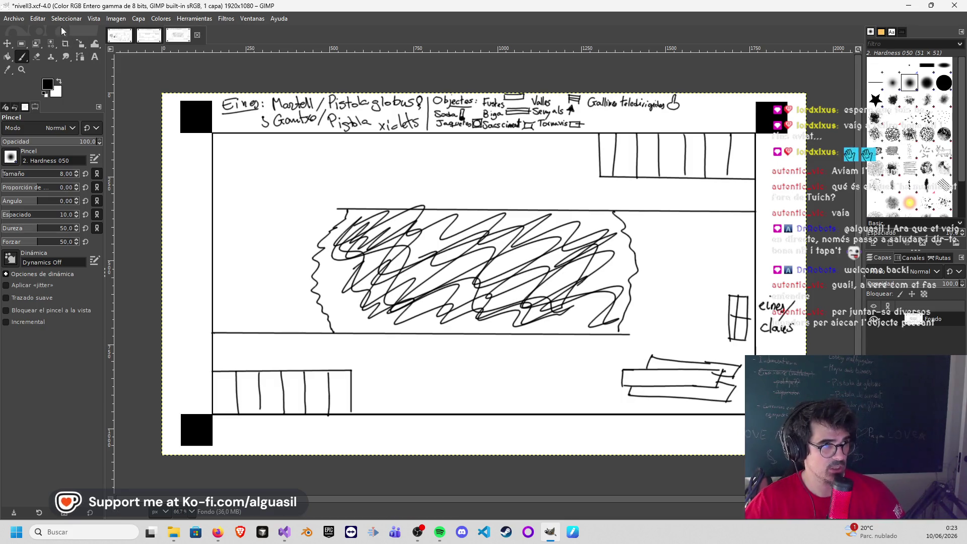
pyautogui.click(20, 18)
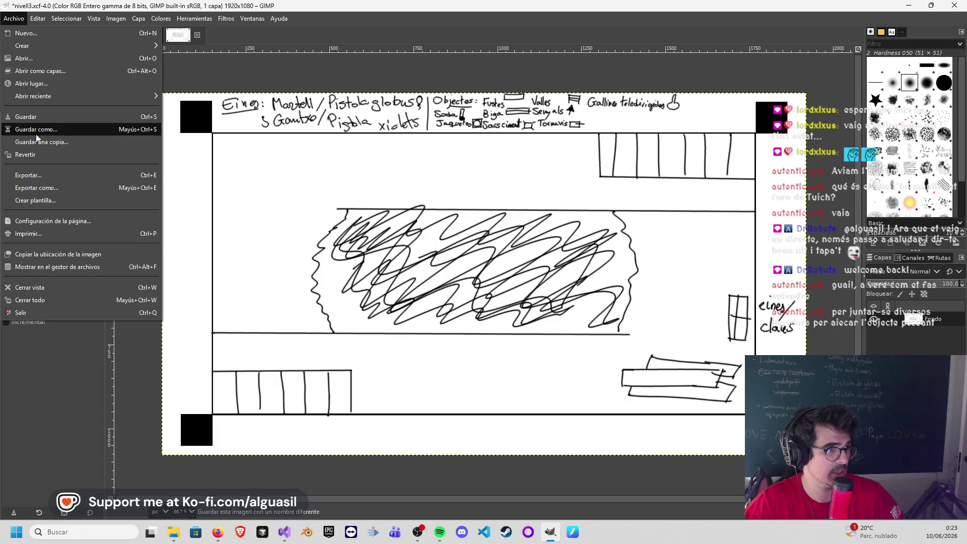
# Step: Save the nivell3 sketch via Archivo > Guardar and return to the Archivo menu
pyautogui.click(36, 116)
pyautogui.click(13, 19)
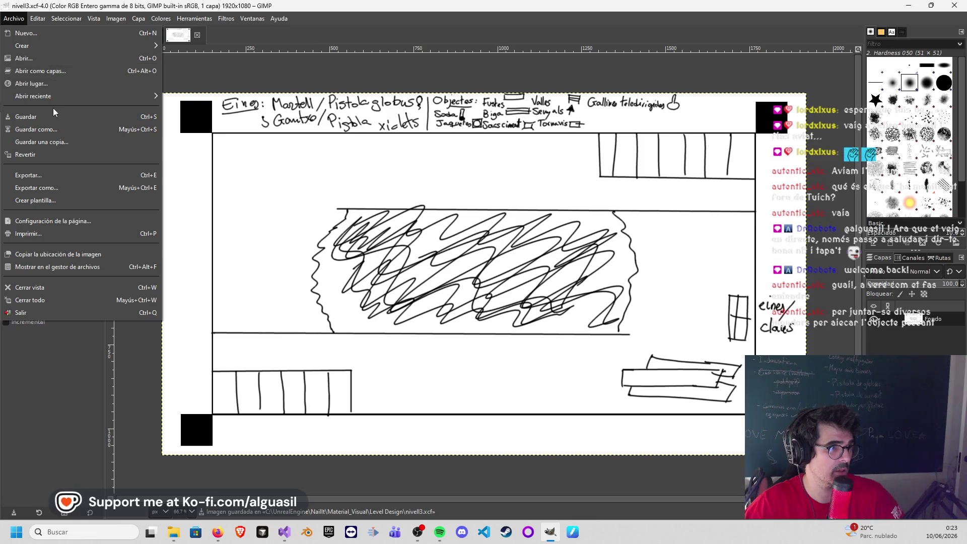
pyautogui.moveTo(34, 96)
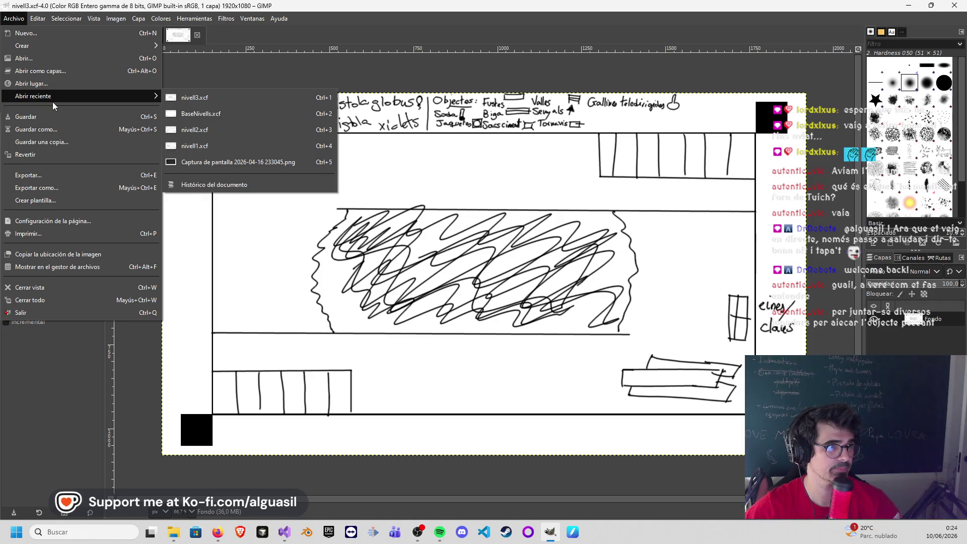
# Step: Load the BaseNivells.xcf template from recent files and start Guardar como
pyautogui.click(213, 115)
pyautogui.click(14, 19)
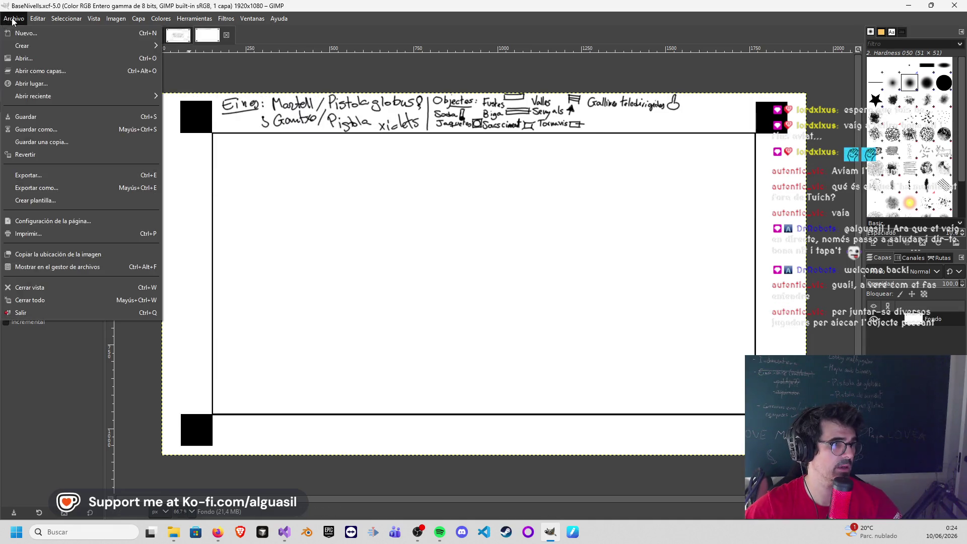
pyautogui.click(50, 129)
# Step: Rename the copy from nivell3.xcf to nivell4.xcf and save it
pyautogui.click(125, 27)
pyautogui.click(126, 124)
pyautogui.click(114, 26)
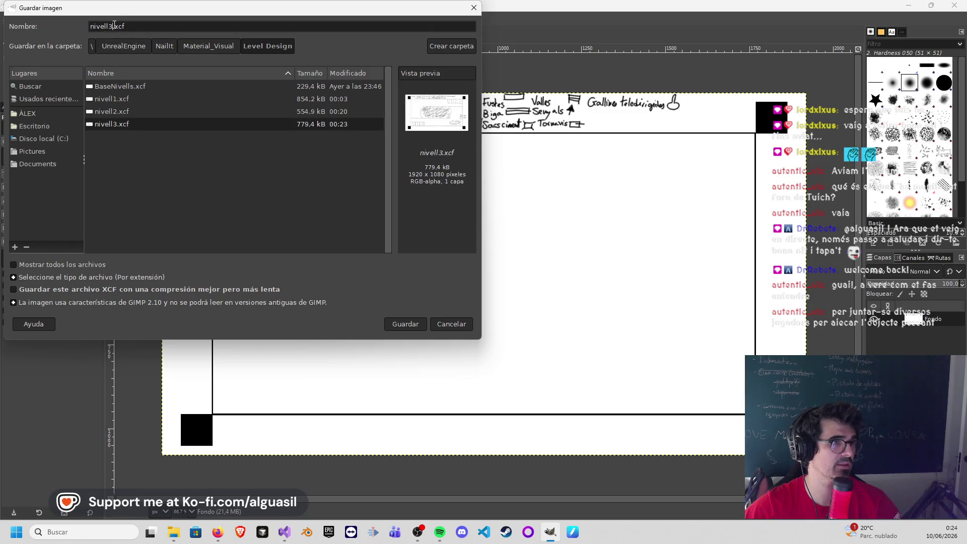
pyautogui.press('BackSpace')
pyautogui.write('4')
pyautogui.click(401, 327)
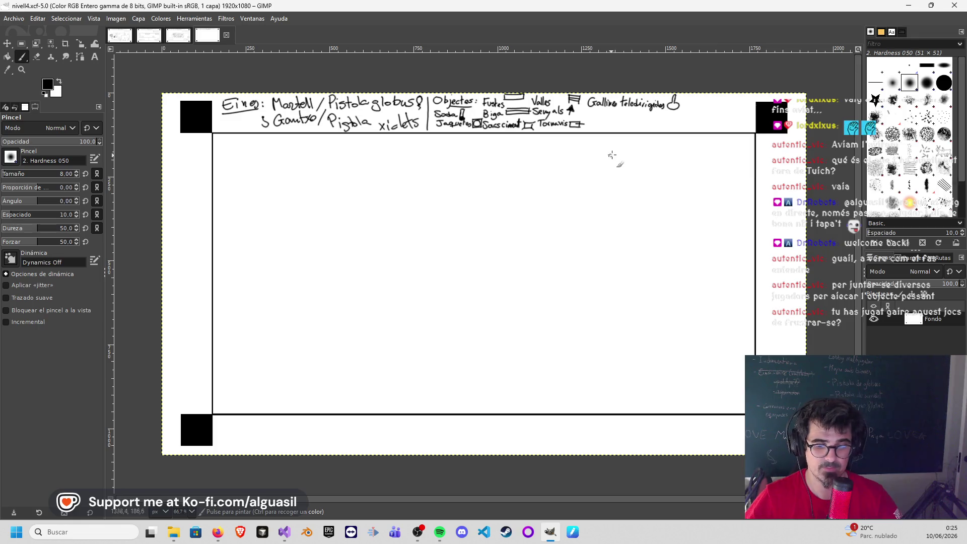
# Step: Draw the outline of a box hanging below the top-right ceiling with straight lines
pyautogui.click(581, 133)
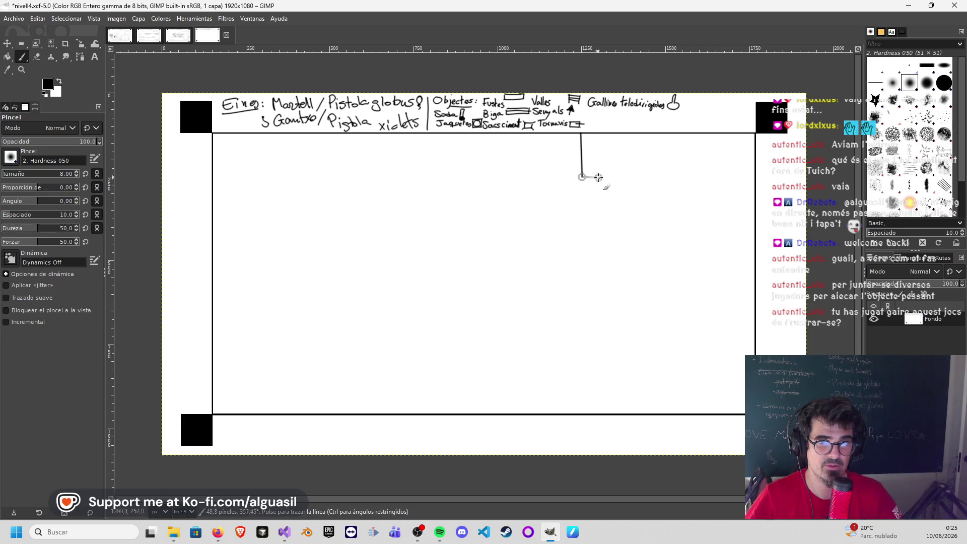
pyautogui.keyDown('shift'); pyautogui.click(755, 177); pyautogui.keyUp('shift')
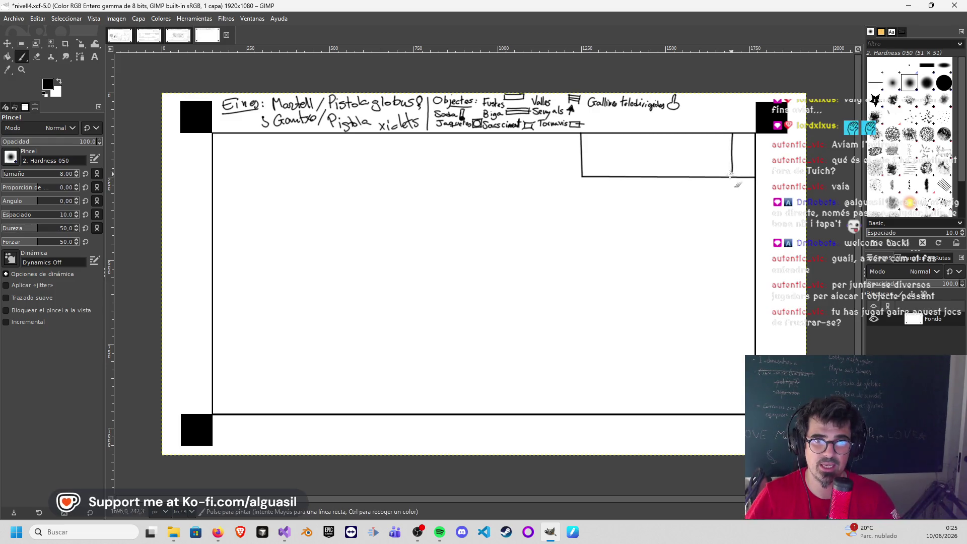
# Step: Fill the top-right box with vertical stripes, undoing the last bad stroke
pyautogui.moveTo(708, 163); pyautogui.dragTo(708, 178)
pyautogui.moveTo(683, 134); pyautogui.dragTo(684, 177)
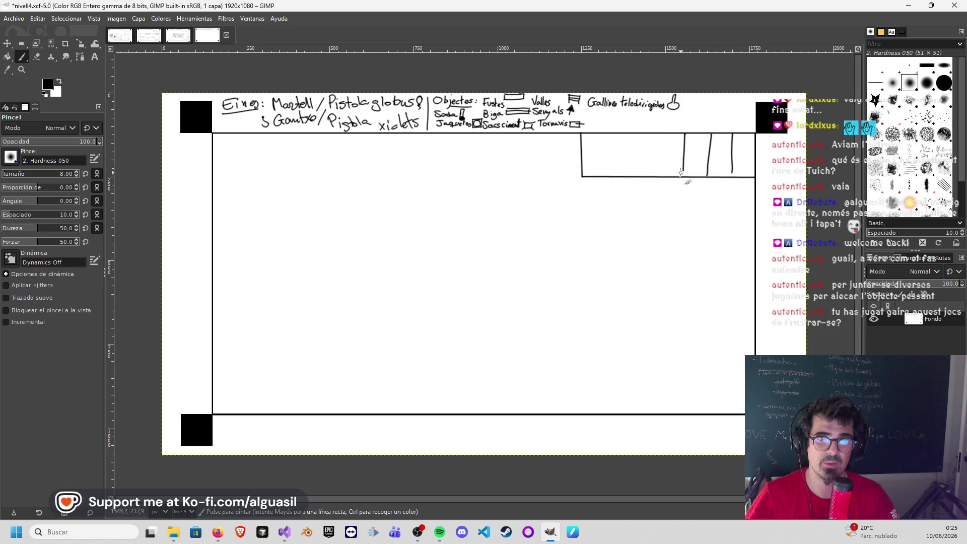
pyautogui.moveTo(655, 135); pyautogui.dragTo(655, 179)
pyautogui.moveTo(630, 136); pyautogui.dragTo(628, 172)
pyautogui.hotkey('ctrl', 'z')
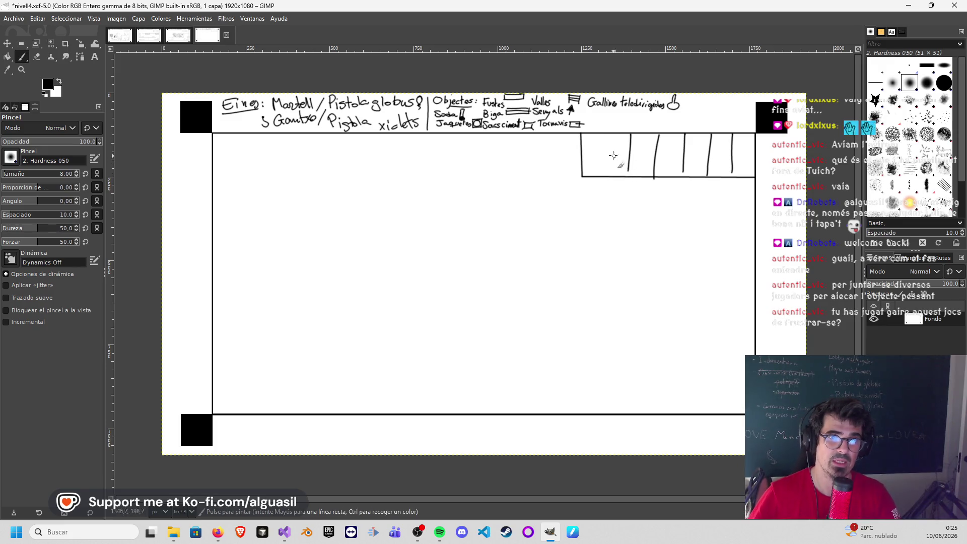
# Step: Outline the bottom-left box's top and right edges, undoing a stray stroke
pyautogui.keyDown('shift'); pyautogui.click(371, 367); pyautogui.keyUp('shift')
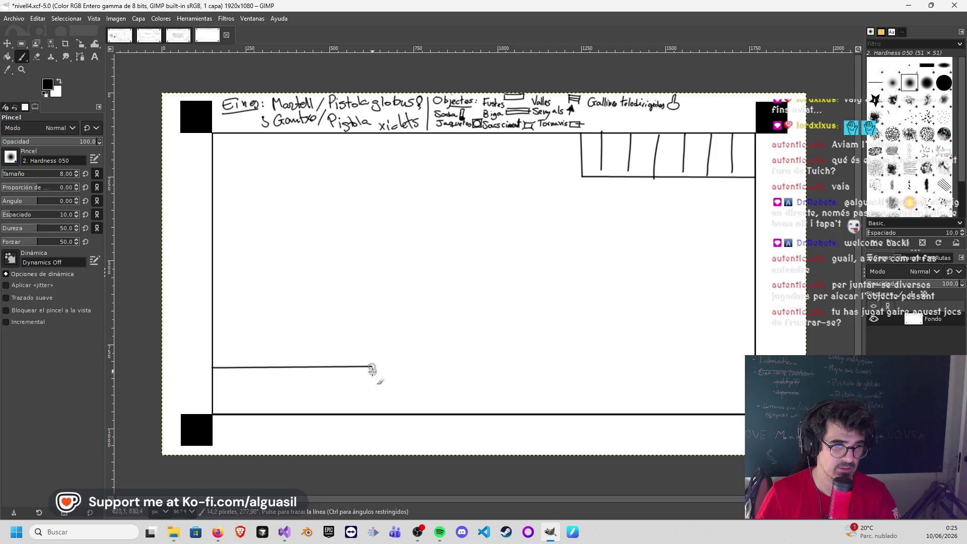
pyautogui.keyDown('shift'); pyautogui.click(371, 413); pyautogui.keyUp('shift')
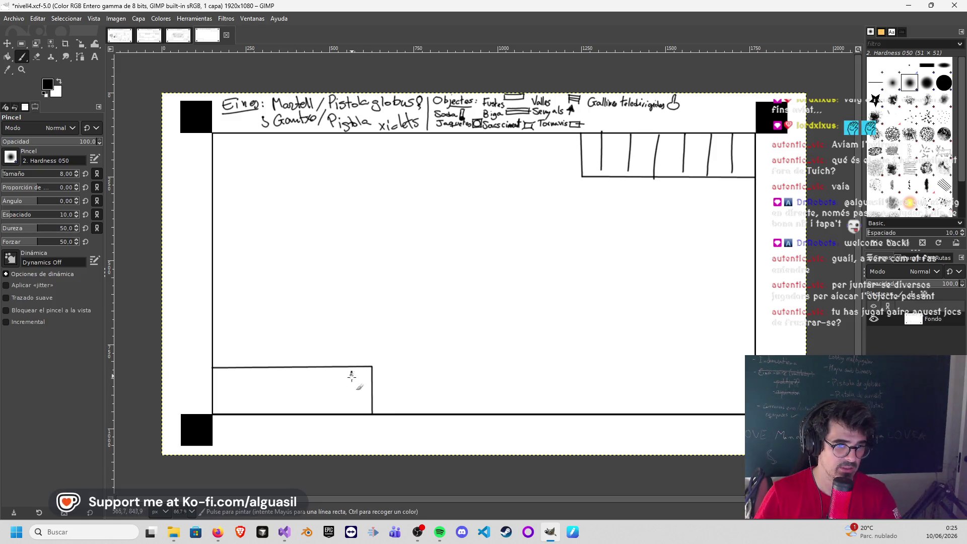
pyautogui.hotkey('ctrl', 'z')
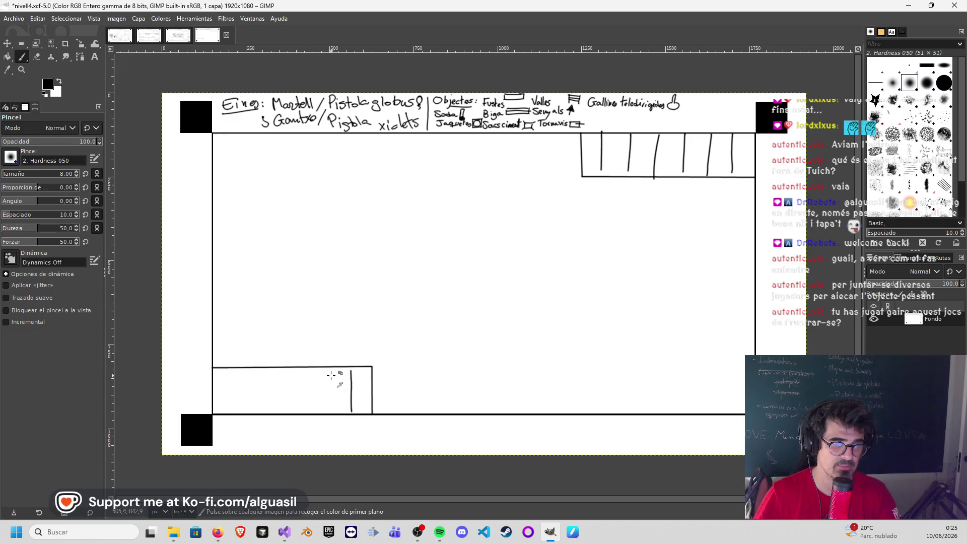
# Step: Hatch the lower-left platform with four vertical lines, then start a floor line at the right wall
pyautogui.moveTo(329, 370); pyautogui.dragTo(331, 410)
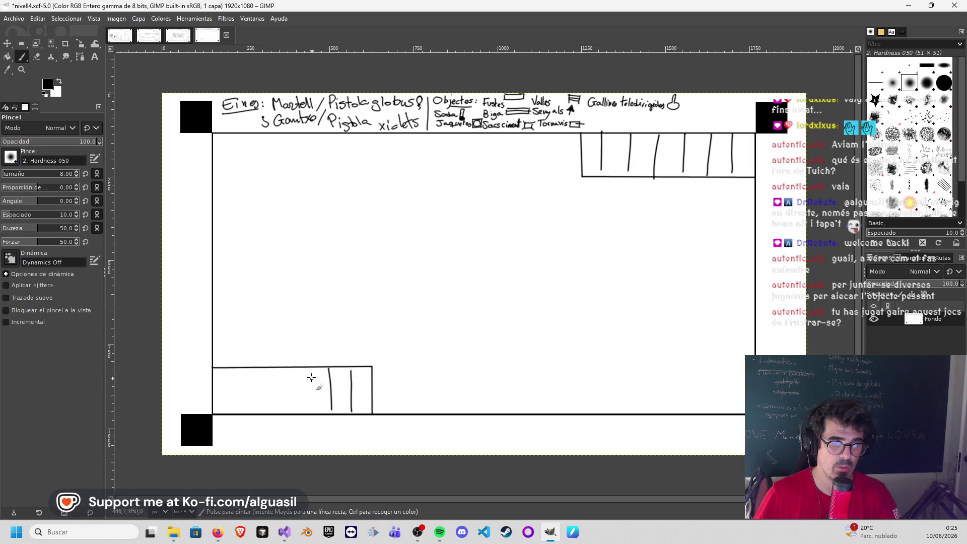
pyautogui.moveTo(307, 370); pyautogui.dragTo(313, 411)
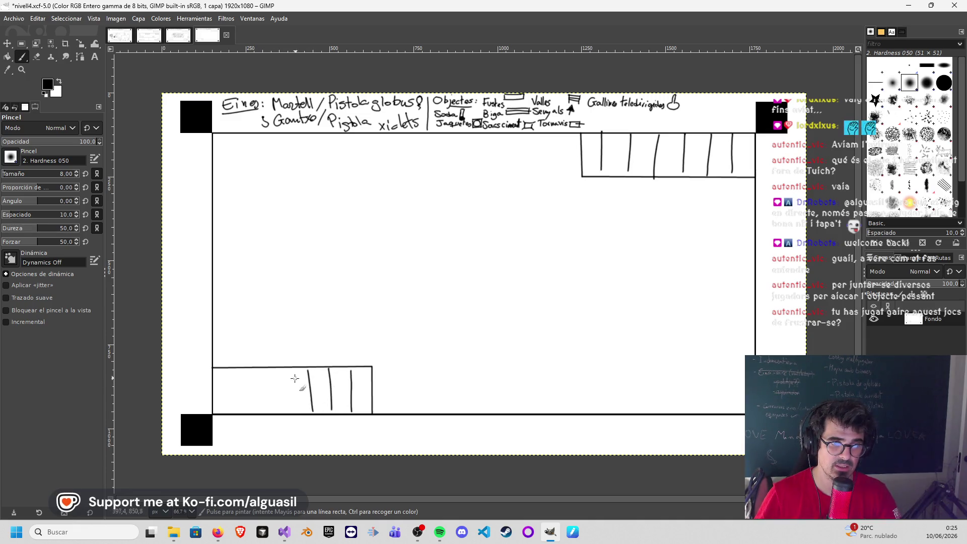
pyautogui.moveTo(266, 371); pyautogui.dragTo(271, 410)
pyautogui.moveTo(247, 370); pyautogui.dragTo(248, 410)
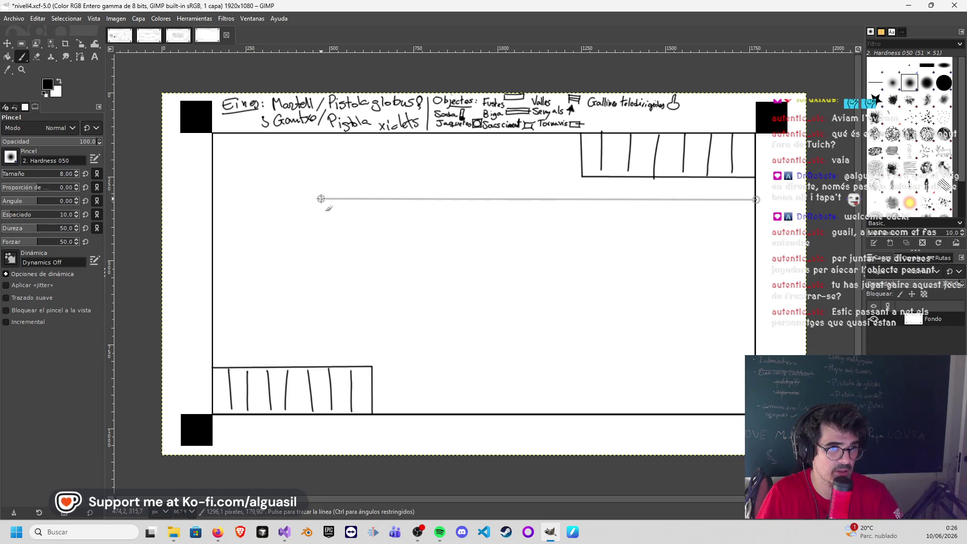
pyautogui.keyDown('shift'); pyautogui.click(321, 199); pyautogui.keyUp('shift')
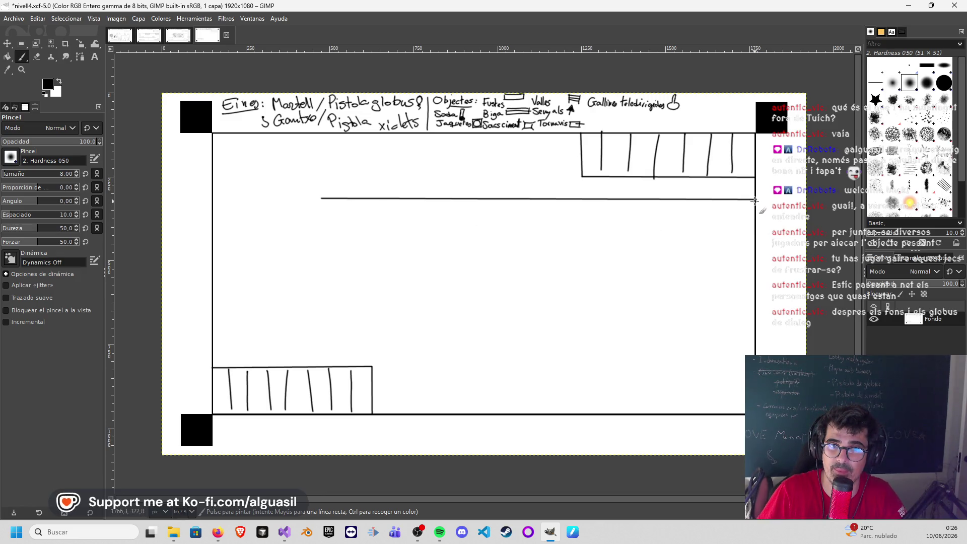
# Step: Draw and retrace a straight floor line from the right wall, extending it to the left wall
pyautogui.press('shift')
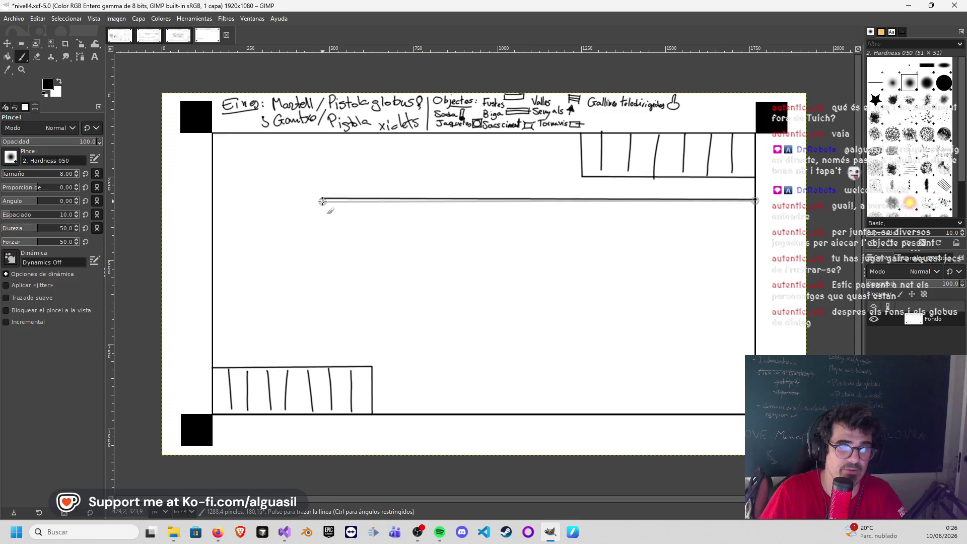
pyautogui.click(323, 201)
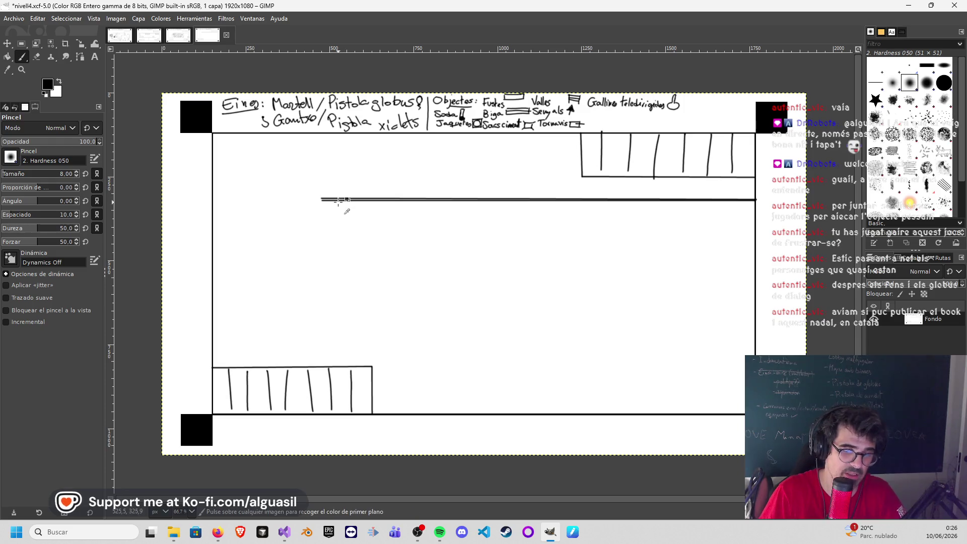
pyautogui.click(754, 201)
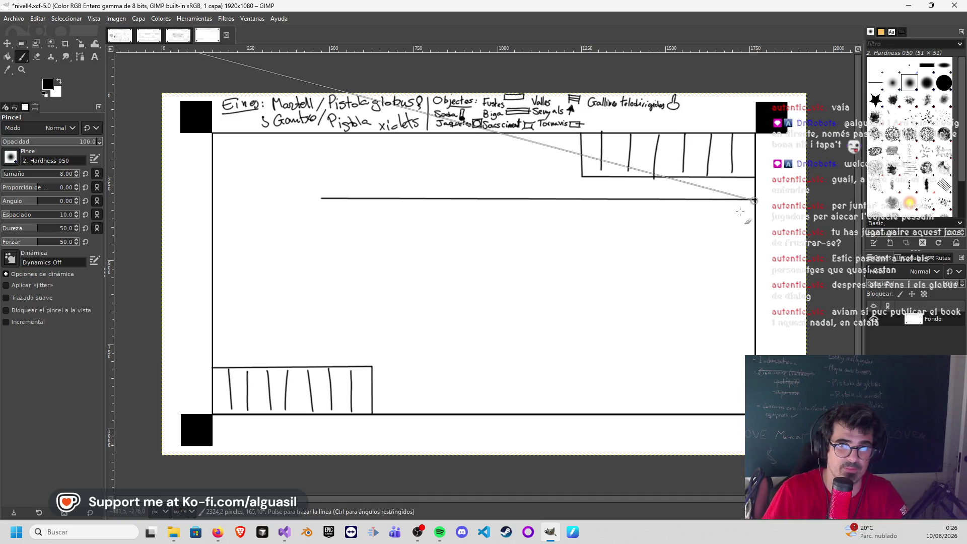
pyautogui.click(321, 200)
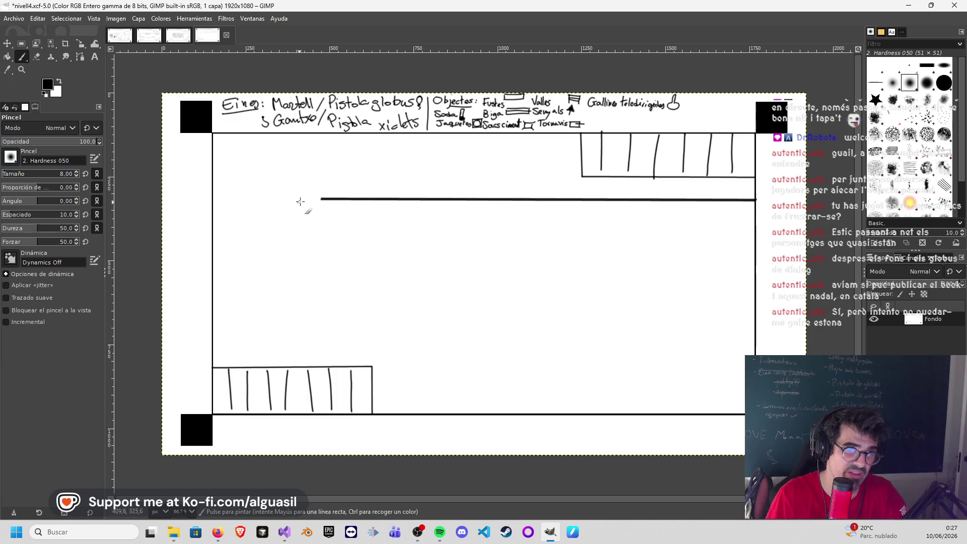
pyautogui.press('shift')
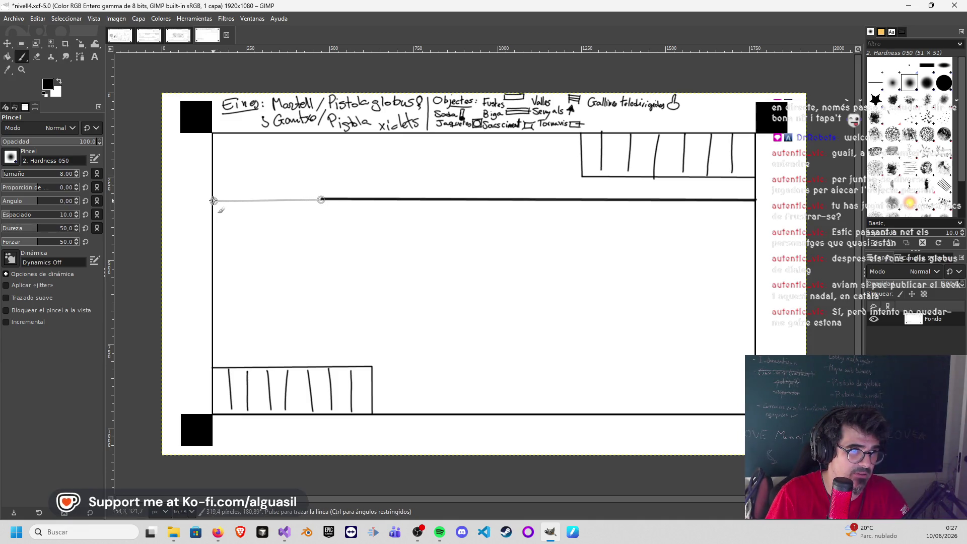
pyautogui.keyDown('shift'); pyautogui.click(216, 199); pyautogui.keyUp('shift')
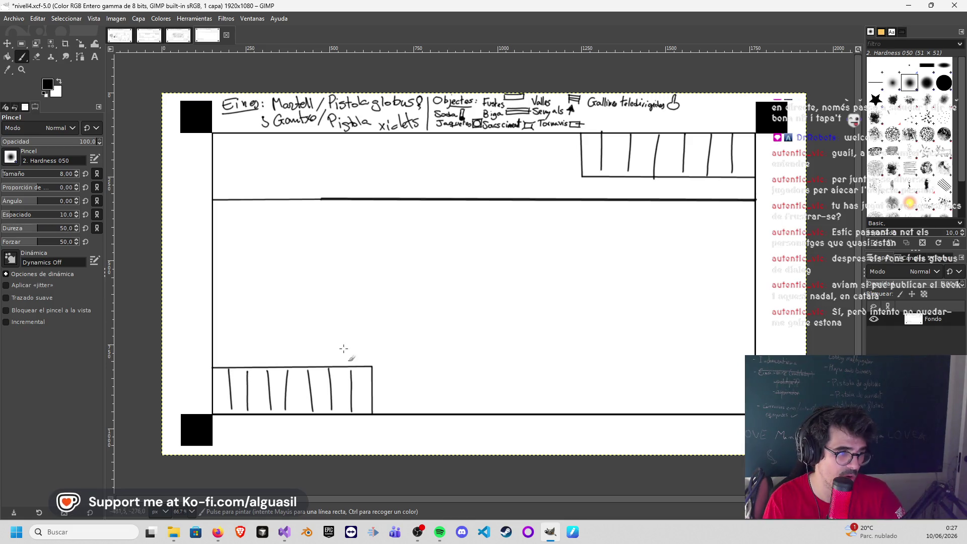
# Step: Draw a lower floor line from the left wall partway across, retracing it to thicken
pyautogui.click(213, 350)
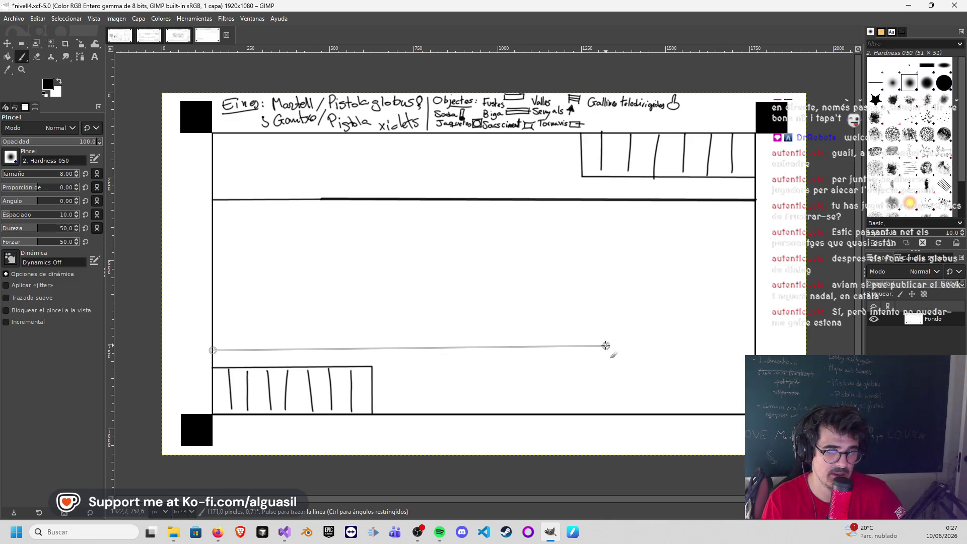
pyautogui.keyDown('shift'); pyautogui.click(606, 346); pyautogui.keyUp('shift')
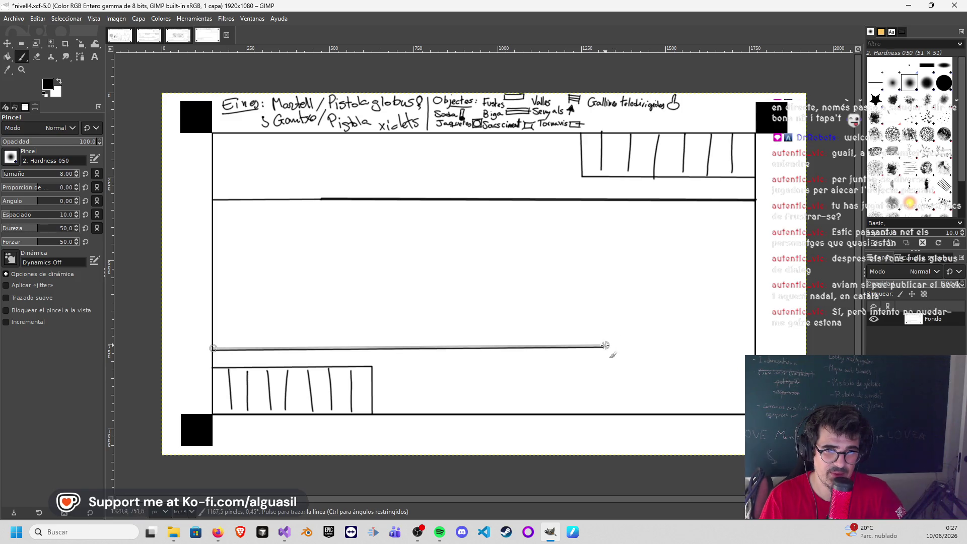
pyautogui.keyDown('shift'); pyautogui.click(615, 346); pyautogui.keyUp('shift')
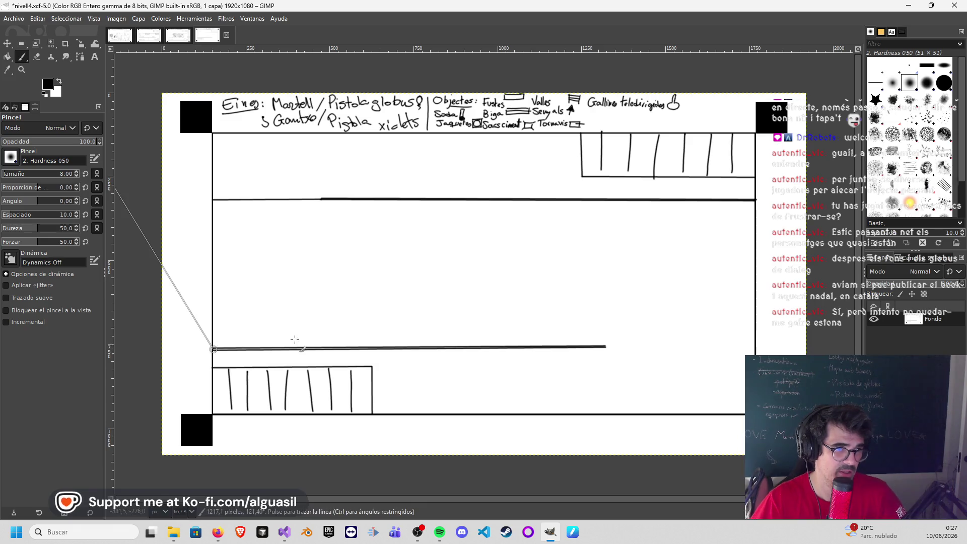
pyautogui.click(213, 349)
pyautogui.keyDown('shift'); pyautogui.click(603, 346); pyautogui.keyUp('shift')
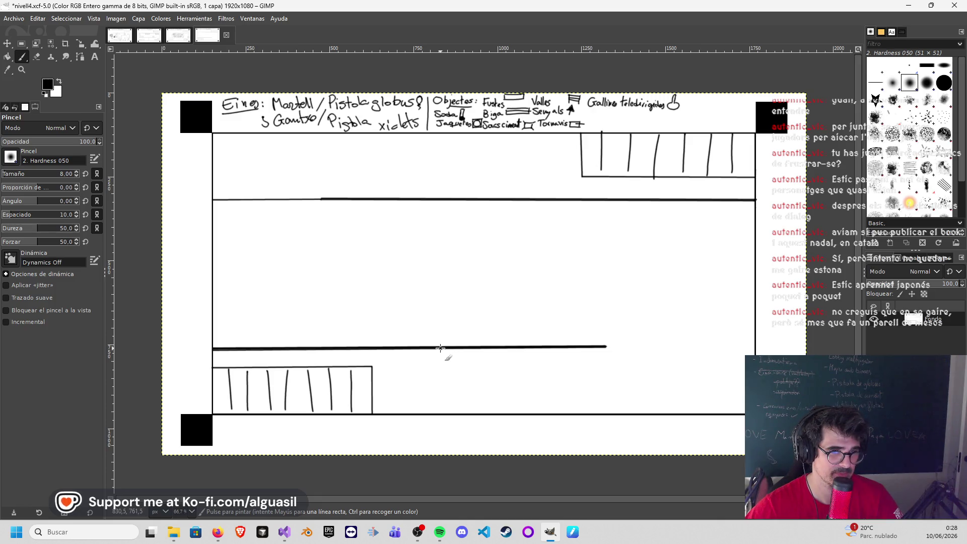
pyautogui.press('shift')
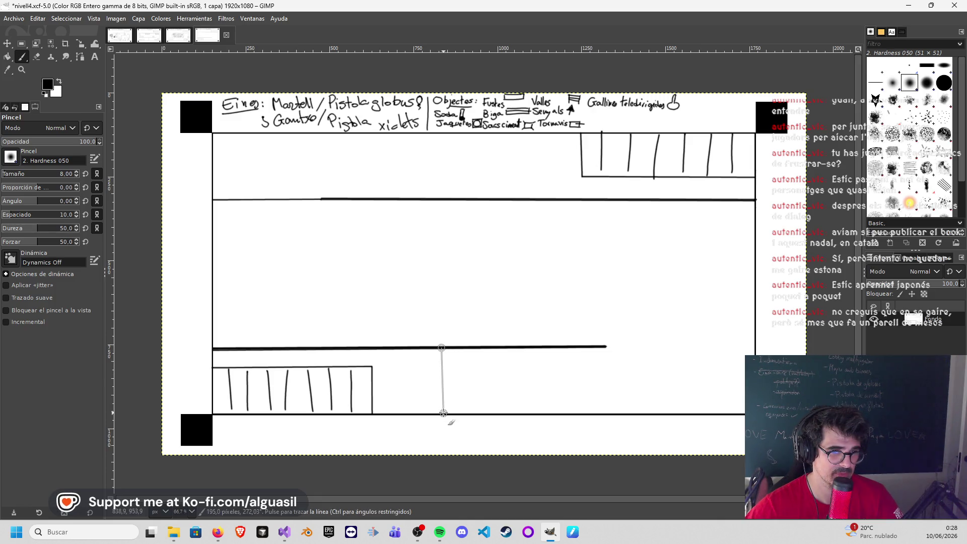
# Step: Add a vertical wall down to the bottom floor and a straight wall rising from the lower line
pyautogui.keyDown('shift'); pyautogui.click(443, 412); pyautogui.keyUp('shift')
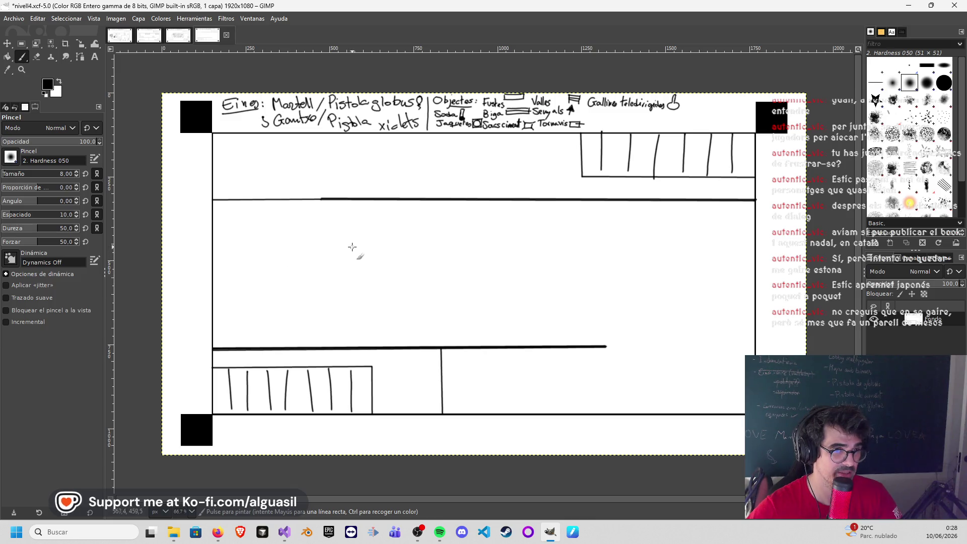
pyautogui.moveTo(357, 244); pyautogui.dragTo(355, 346)
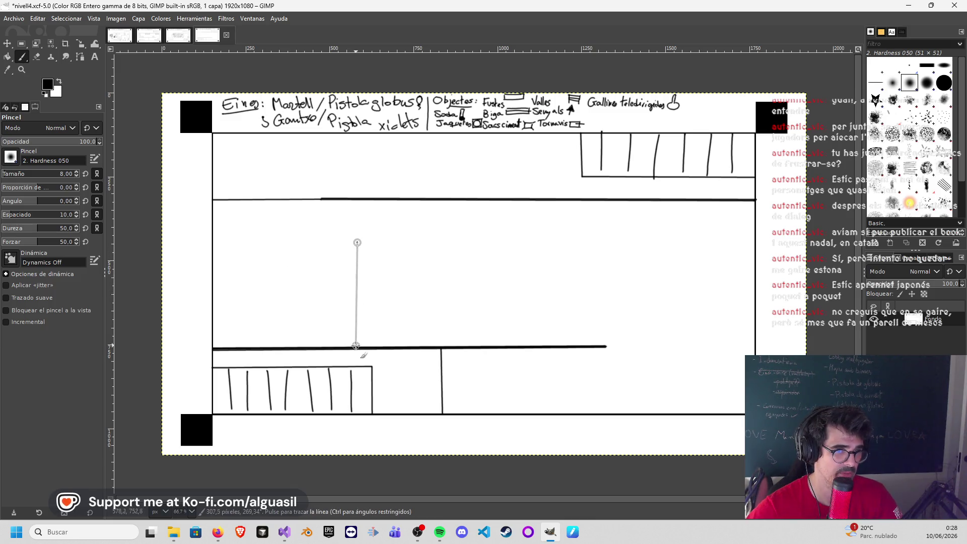
pyautogui.hotkey('ctrl', 'z')
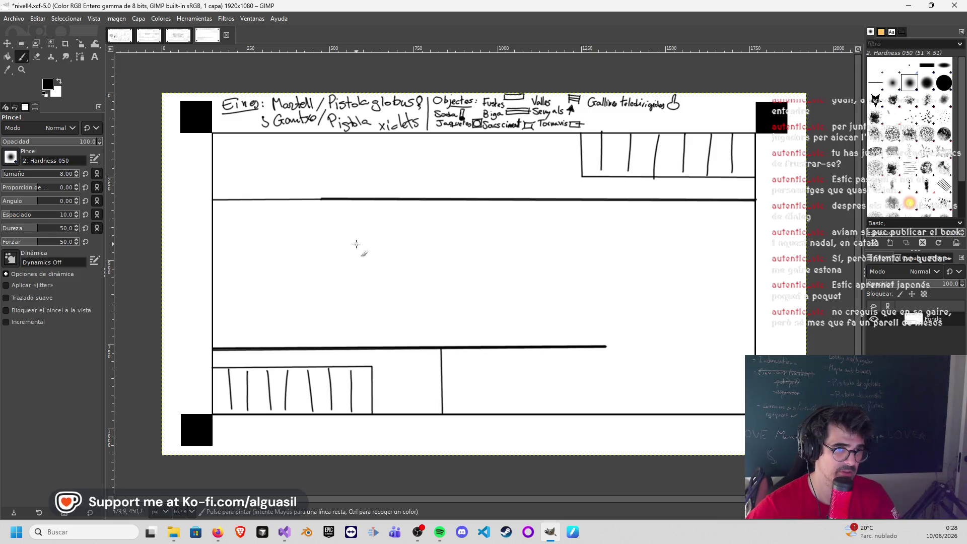
pyautogui.keyDown('shift'); pyautogui.click(358, 347); pyautogui.keyUp('shift')
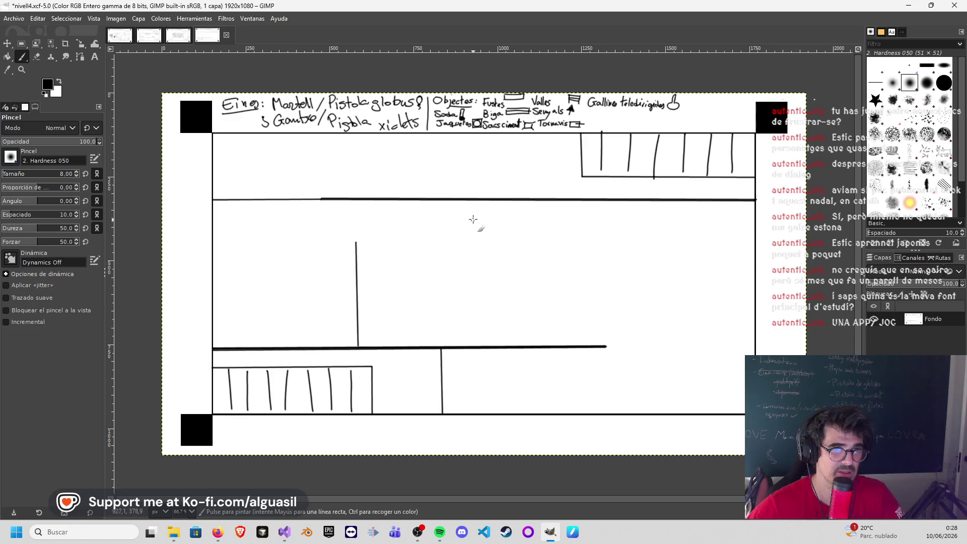
# Step: Draw a wall hanging from the upper floor line and darken both new walls with repeat passes
pyautogui.click(485, 201)
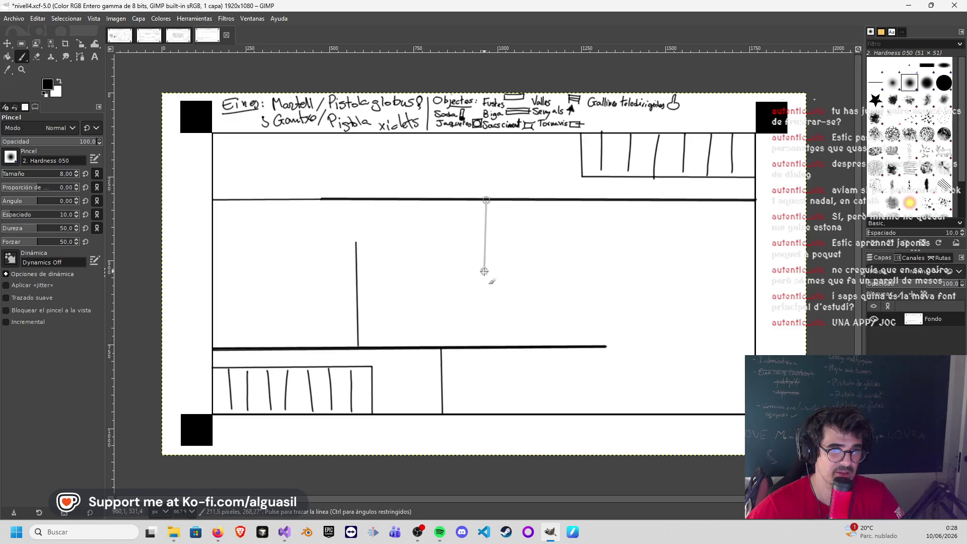
pyautogui.keyDown('shift'); pyautogui.click(488, 283); pyautogui.keyUp('shift')
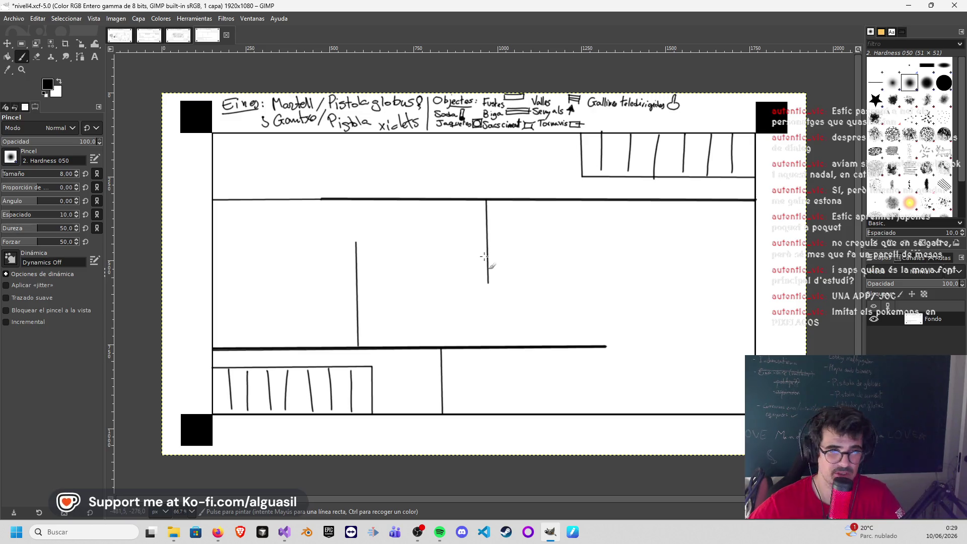
pyautogui.click(488, 201)
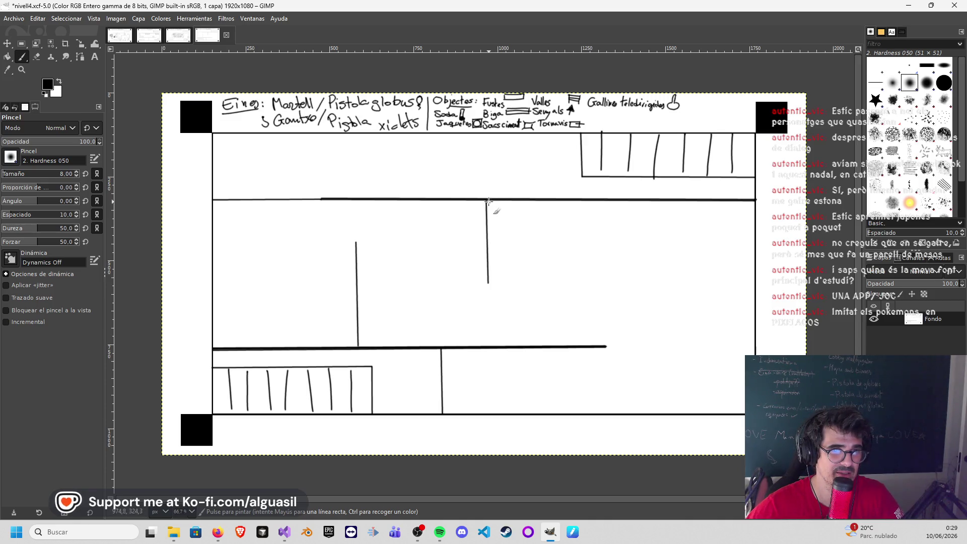
pyautogui.click(489, 281)
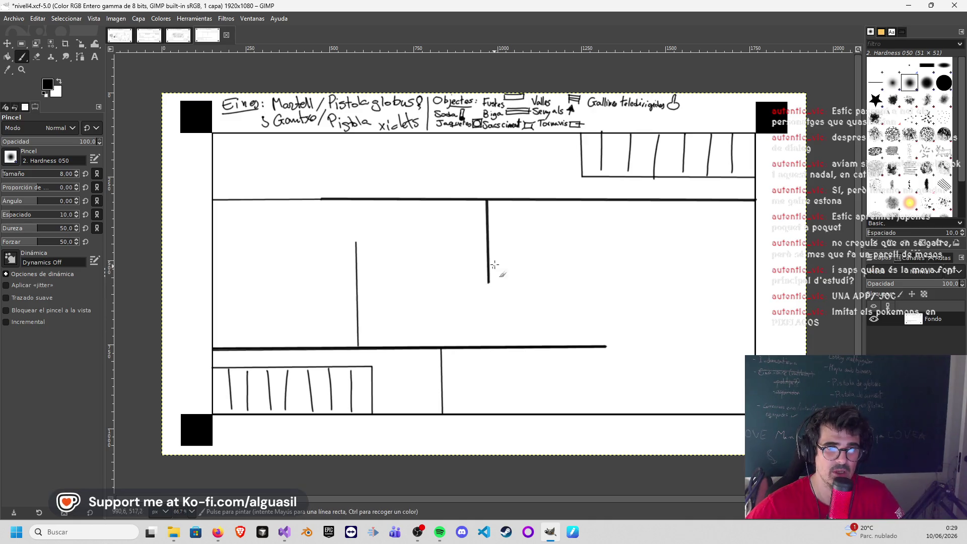
pyautogui.click(357, 242)
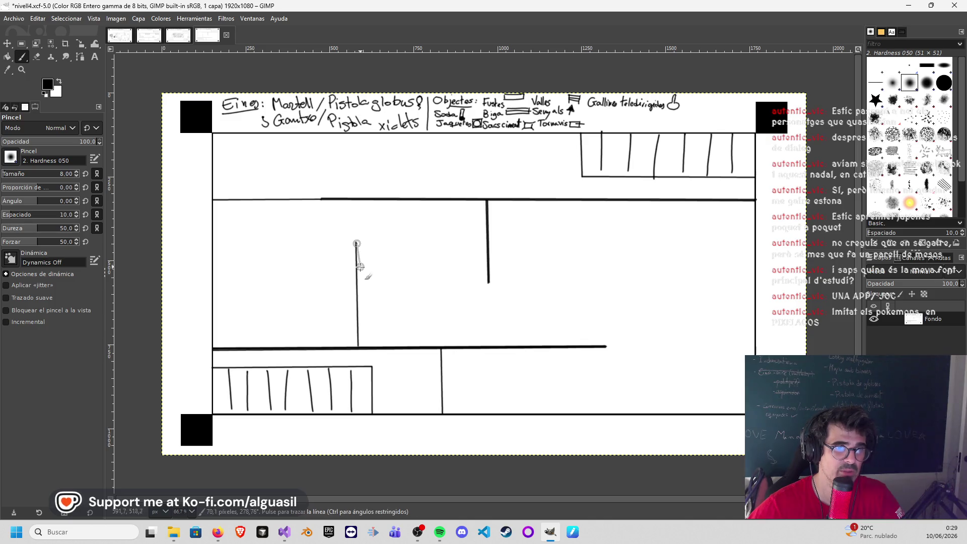
pyautogui.keyDown('shift'); pyautogui.click(358, 346); pyautogui.keyUp('shift')
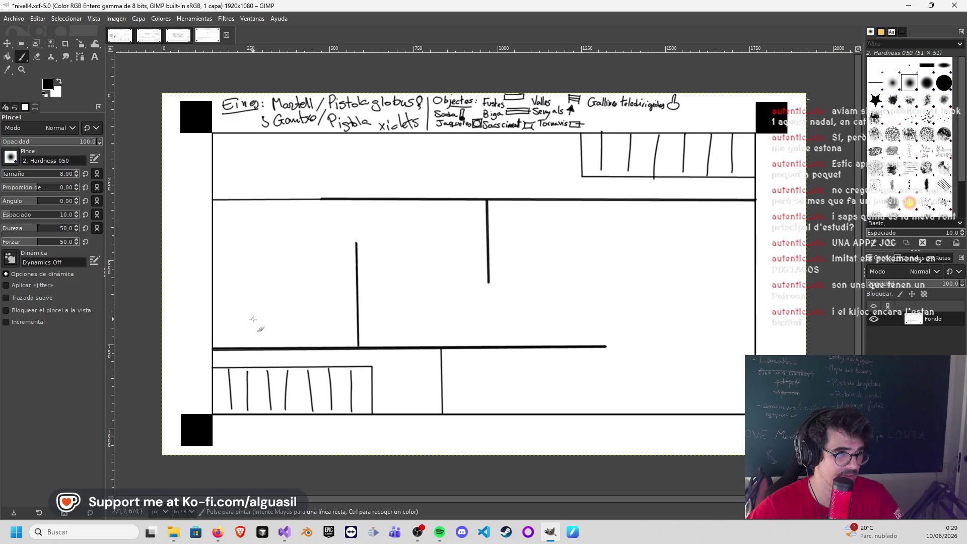
# Step: Sketch a stepped ledge and a small box near the left wall, then swap white to the painting colour
pyautogui.moveTo(252, 347); pyautogui.dragTo(253, 318)
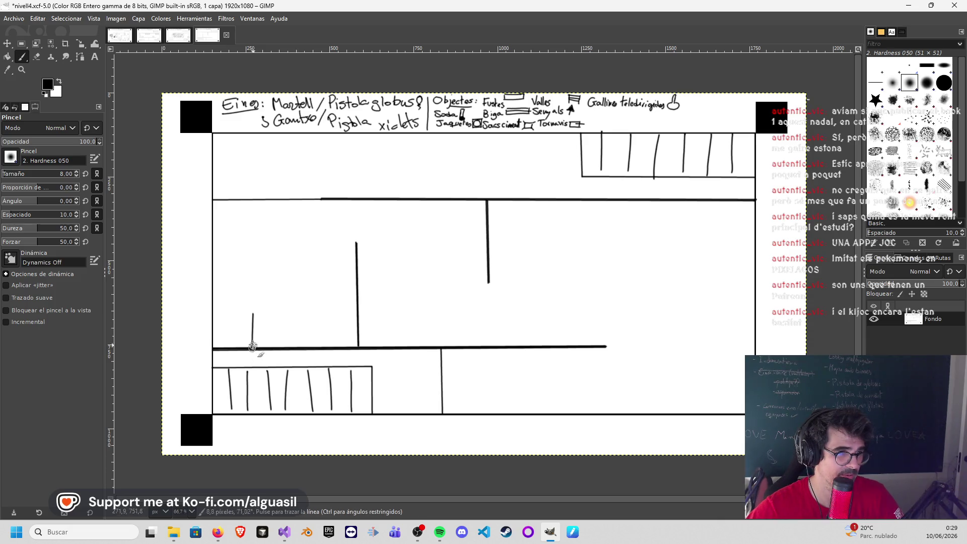
pyautogui.keyDown('shift'); pyautogui.click(357, 311); pyautogui.keyUp('shift')
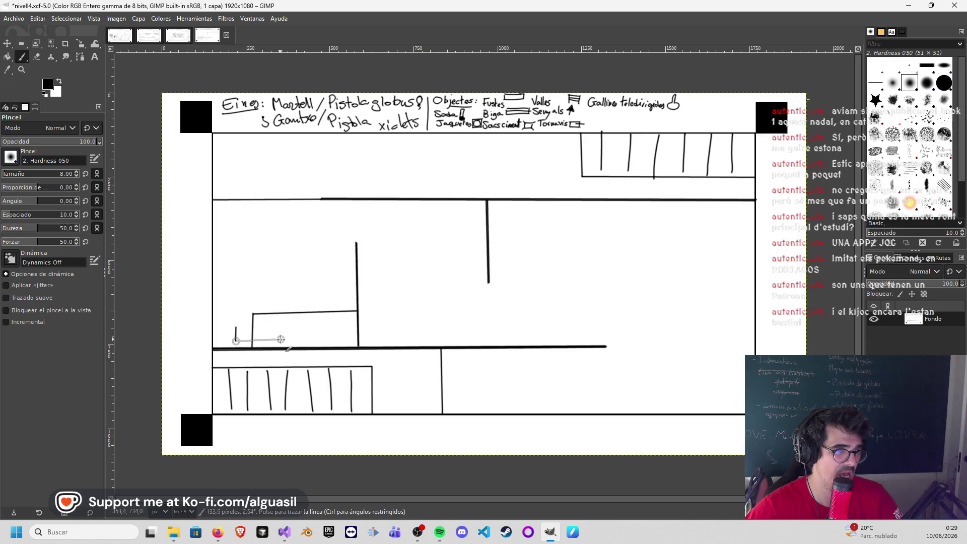
pyautogui.keyDown('ctrl'); pyautogui.keyDown('shift'); pyautogui.click(291, 333); pyautogui.keyUp('shift'); pyautogui.keyUp('ctrl')
pyautogui.keyDown('shift'); pyautogui.click(294, 328); pyautogui.keyUp('shift')
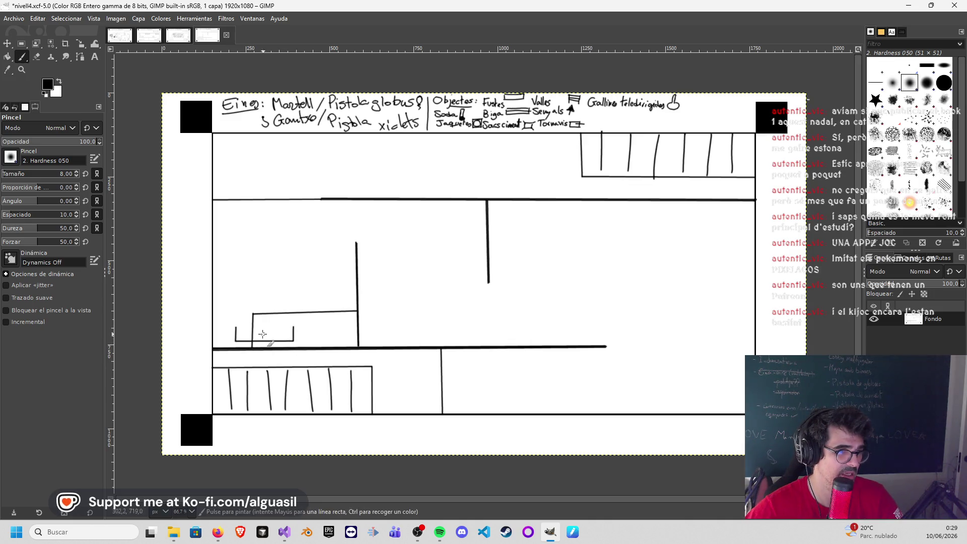
pyautogui.keyDown('shift'); pyautogui.click(237, 327); pyautogui.keyUp('shift')
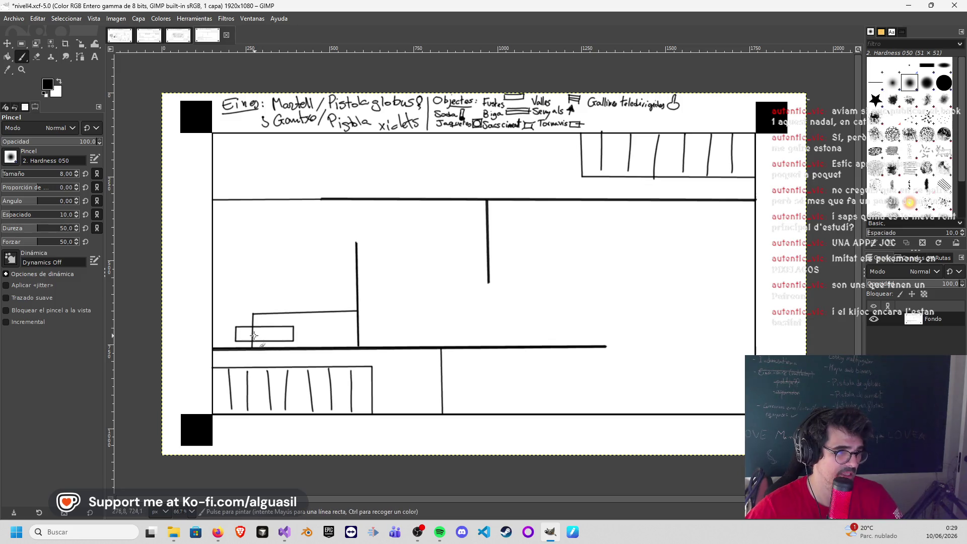
pyautogui.click(61, 82)
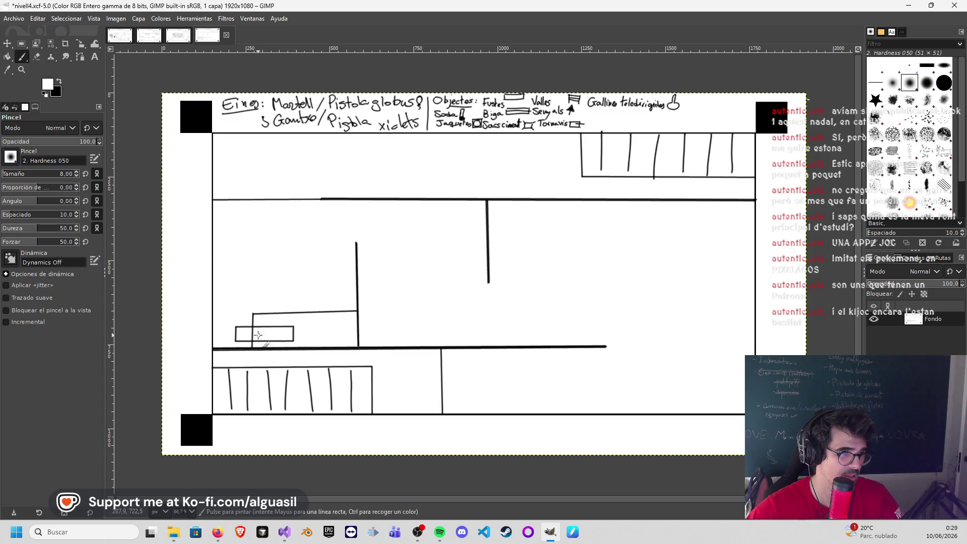
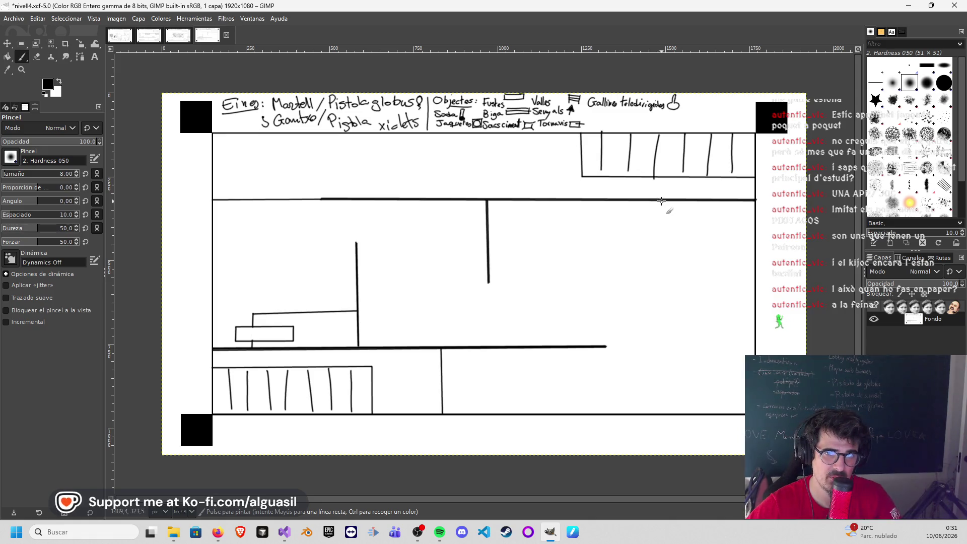
# Step: Wall off a small room at the middle corridor's right end with a vertical then horizontal straight line
pyautogui.press('shift')
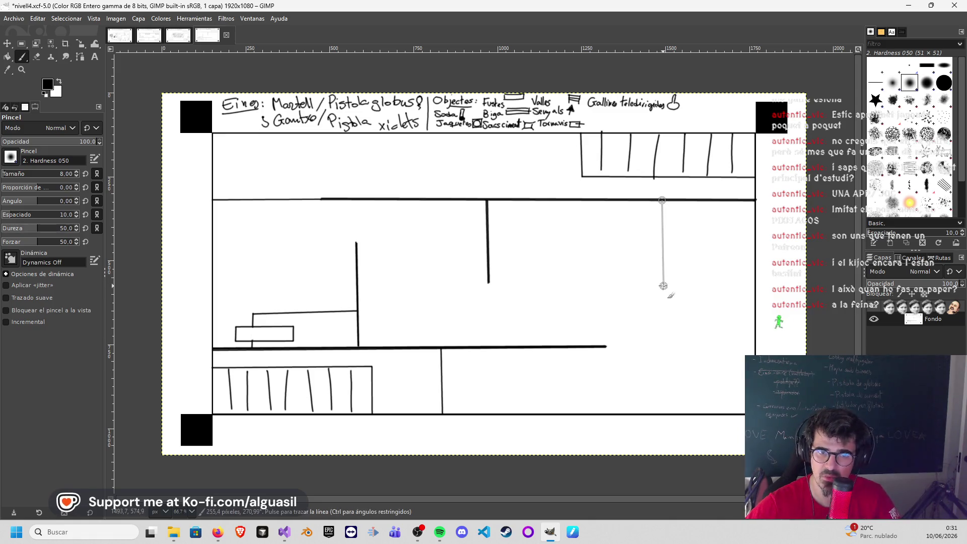
pyautogui.keyDown('shift'); pyautogui.click(663, 288); pyautogui.keyUp('shift')
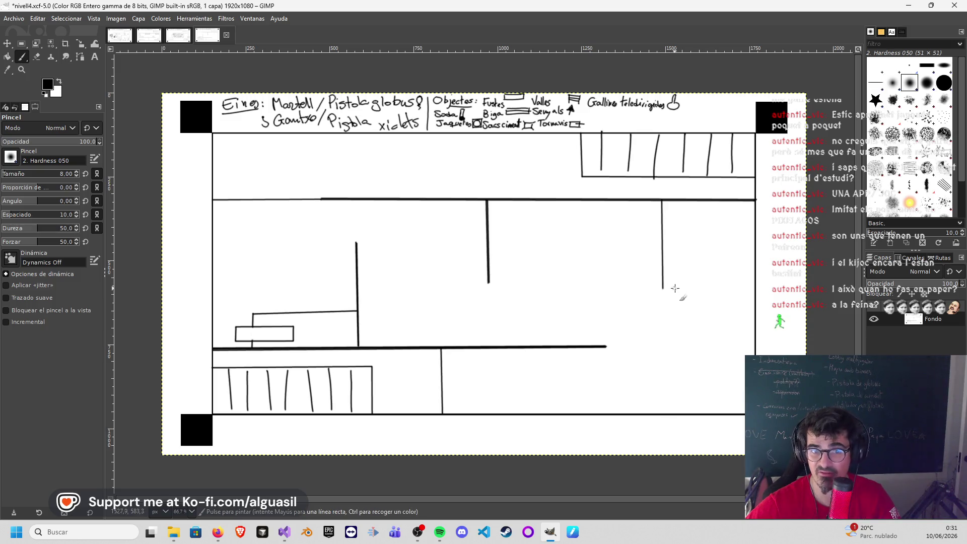
pyautogui.press('shift')
pyautogui.keyDown('shift'); pyautogui.click(754, 288); pyautogui.keyUp('shift')
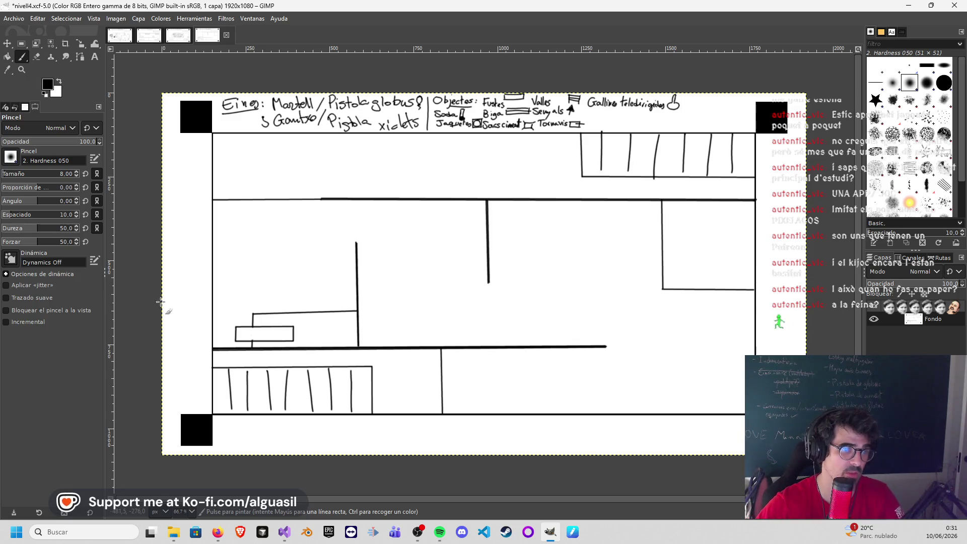
# Step: Try a small box outline beside the left table, then undo the stray strokes
pyautogui.click(229, 325)
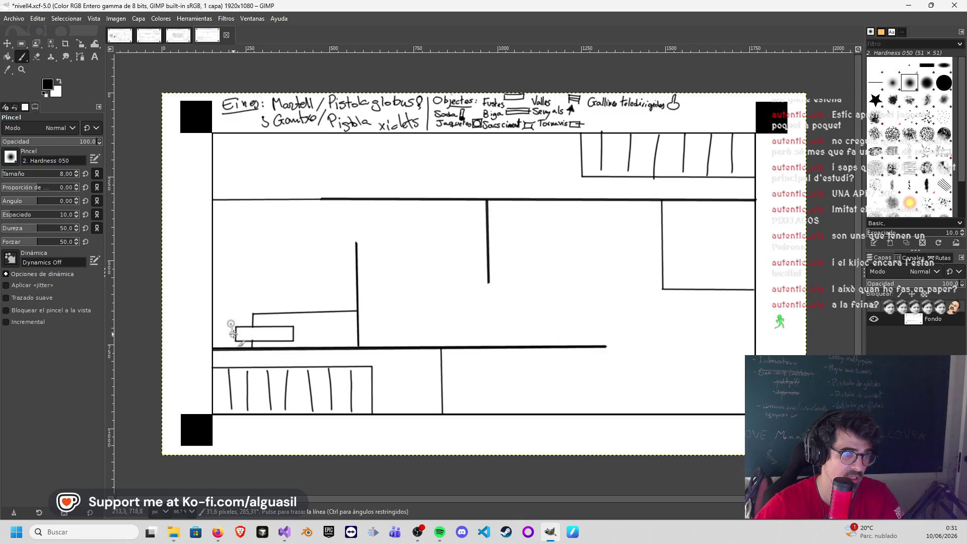
pyautogui.keyDown('shift'); pyautogui.click(230, 337); pyautogui.keyUp('shift')
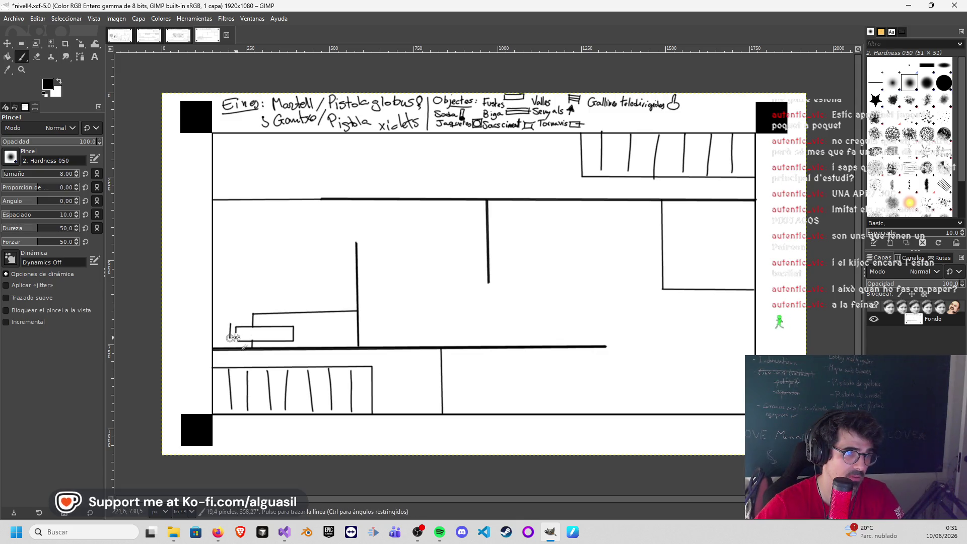
pyautogui.click(229, 323)
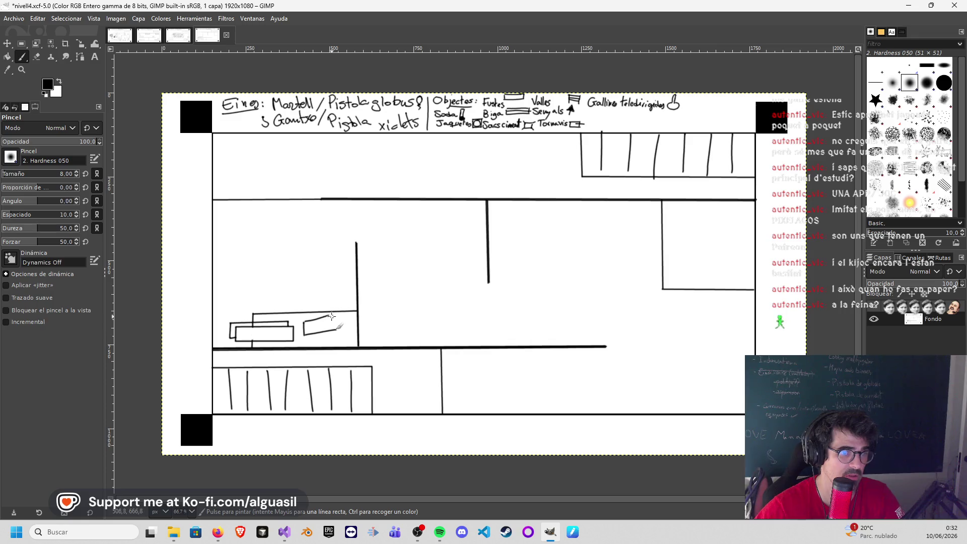
pyautogui.hotkey('ctrl', 'z')
pyautogui.hotkey('ctrl', 'z')
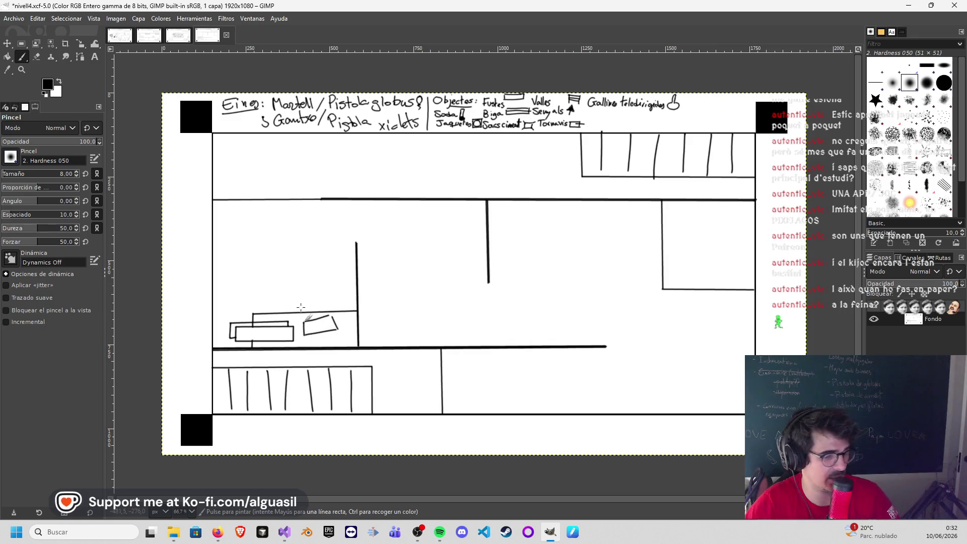
pyautogui.hotkey('ctrl', 'z')
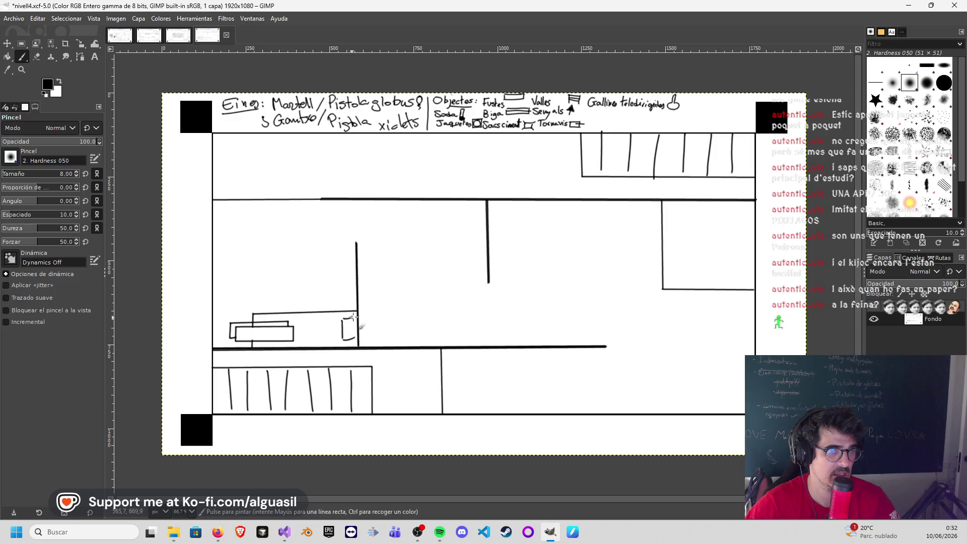
# Step: Sketch and thicken a gridded crate against the wall
pyautogui.moveTo(346, 320)
pyautogui.mouseDown()
pyautogui.moveTo(347, 340)
pyautogui.moveTo(352, 329)
pyautogui.mouseUp()
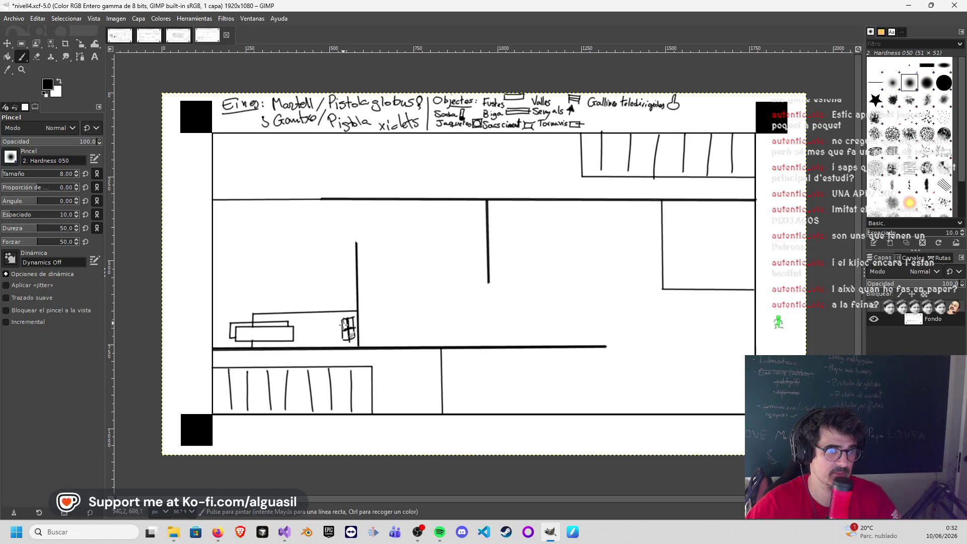
pyautogui.moveTo(345, 318)
pyautogui.mouseDown()
pyautogui.moveTo(355, 316)
pyautogui.moveTo(352, 339)
pyautogui.mouseUp()
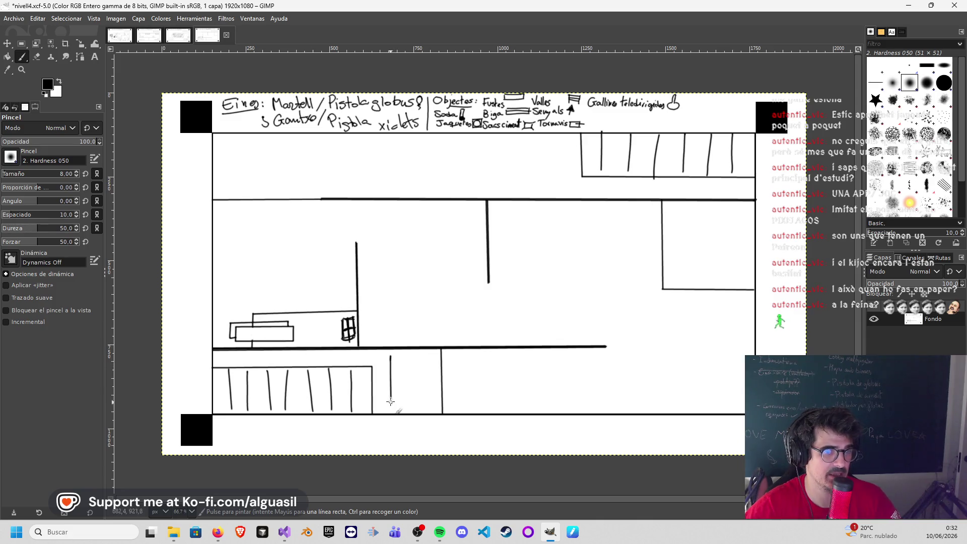
# Step: Draw a small box in the lower room, undoing a freehand detail stroke
pyautogui.moveTo(408, 356); pyautogui.dragTo(408, 398)
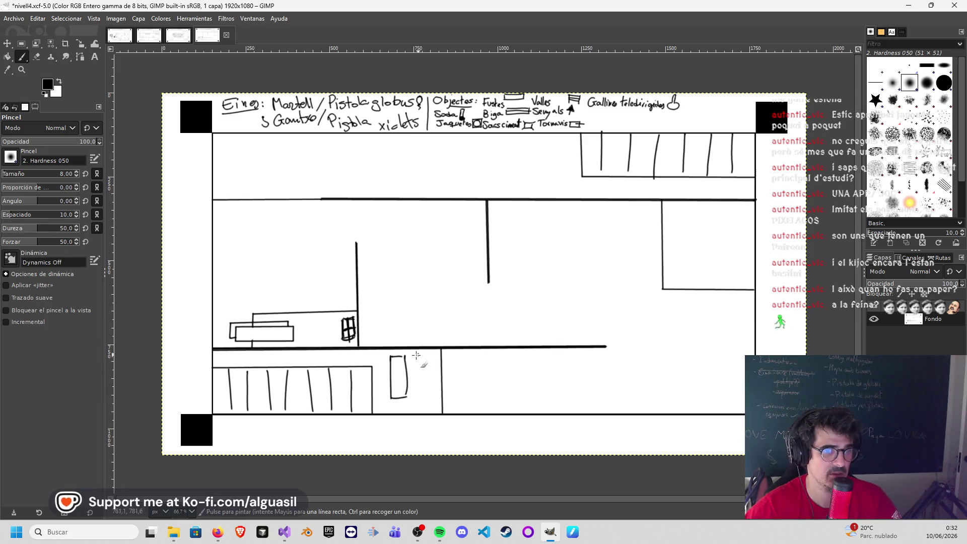
pyautogui.moveTo(391, 354)
pyautogui.mouseDown()
pyautogui.moveTo(417, 349)
pyautogui.moveTo(418, 388)
pyautogui.mouseUp()
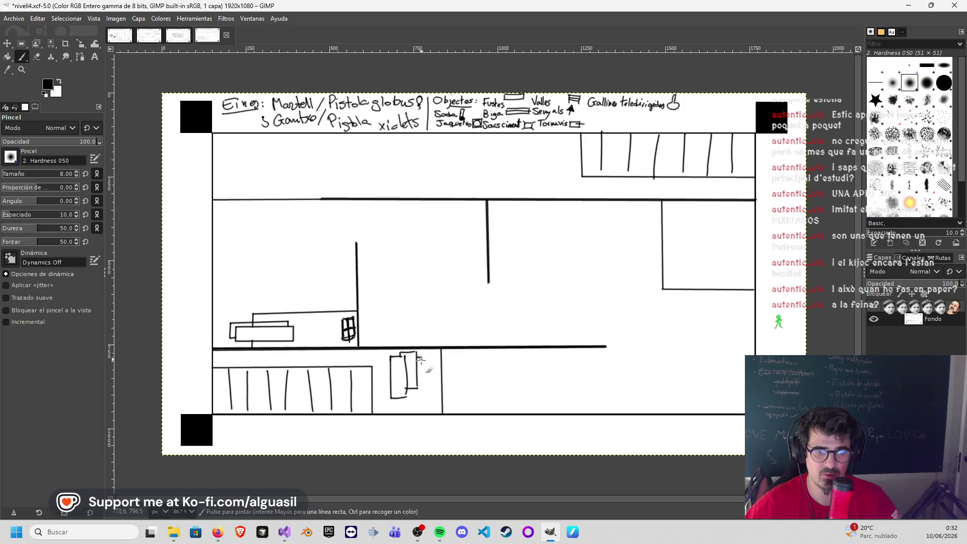
pyautogui.moveTo(406, 390); pyautogui.dragTo(420, 390)
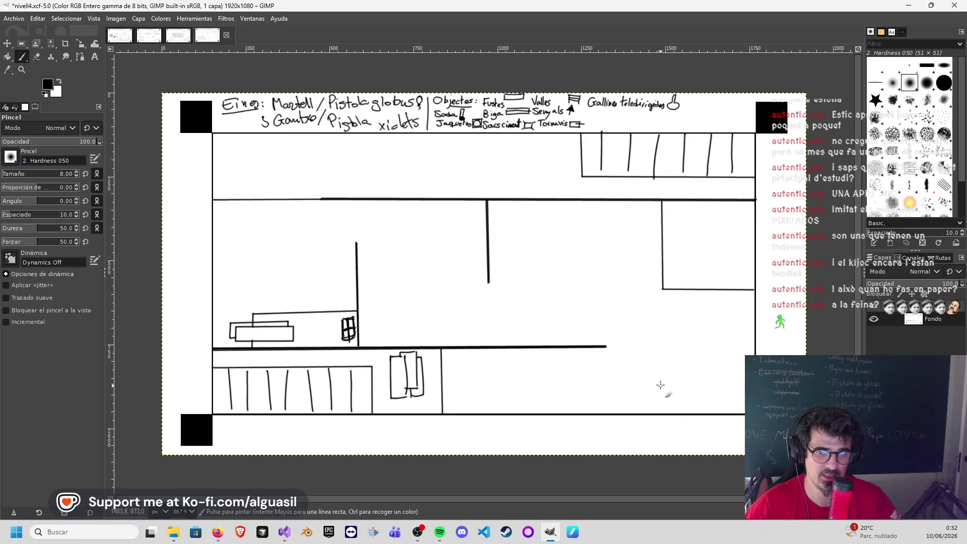
pyautogui.hotkey('ctrl', 'z')
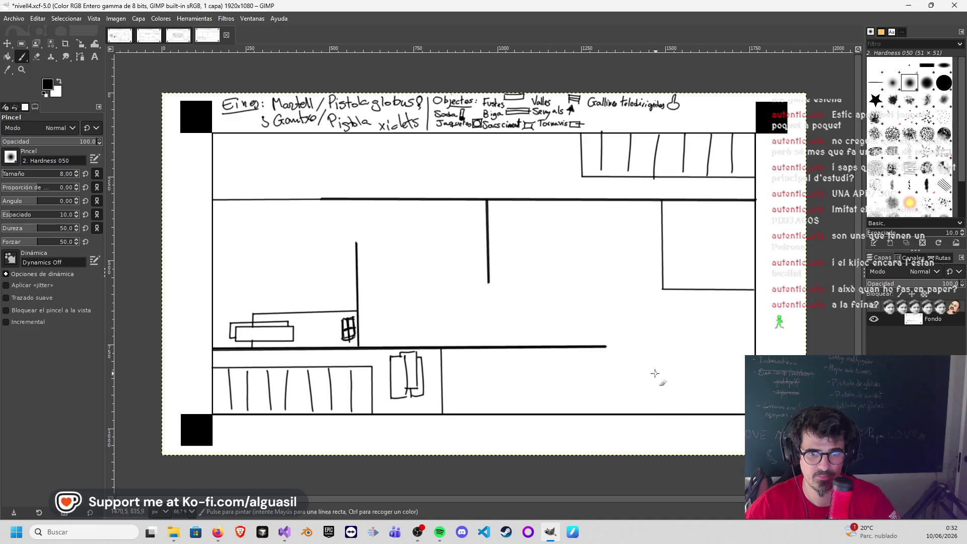
# Step: Draw the lower-right corner box's left and top edges and fill it with diagonal hatching
pyautogui.keyDown('shift'); pyautogui.click(655, 412); pyautogui.keyUp('shift')
pyautogui.keyDown('shift'); pyautogui.click(655, 373); pyautogui.keyUp('shift')
pyautogui.keyDown('shift'); pyautogui.click(753, 376); pyautogui.keyUp('shift')
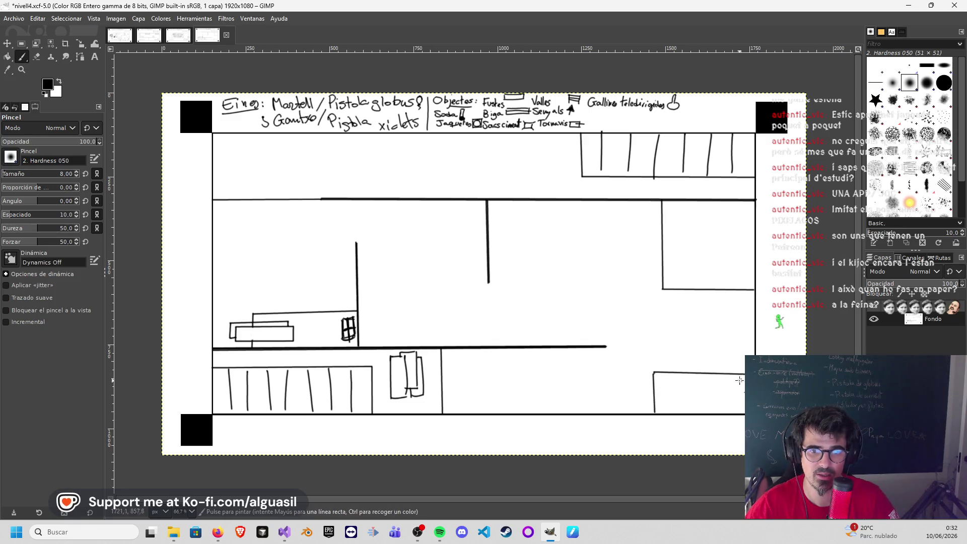
pyautogui.moveTo(663, 376)
pyautogui.mouseDown()
pyautogui.moveTo(656, 412)
pyautogui.moveTo(675, 412)
pyautogui.mouseUp()
pyautogui.moveTo(696, 376); pyautogui.dragTo(684, 412)
pyautogui.moveTo(706, 378)
pyautogui.mouseDown()
pyautogui.moveTo(690, 406)
pyautogui.moveTo(700, 411)
pyautogui.mouseUp()
pyautogui.moveTo(726, 377)
pyautogui.mouseDown()
pyautogui.moveTo(709, 412)
pyautogui.moveTo(726, 413)
pyautogui.mouseUp()
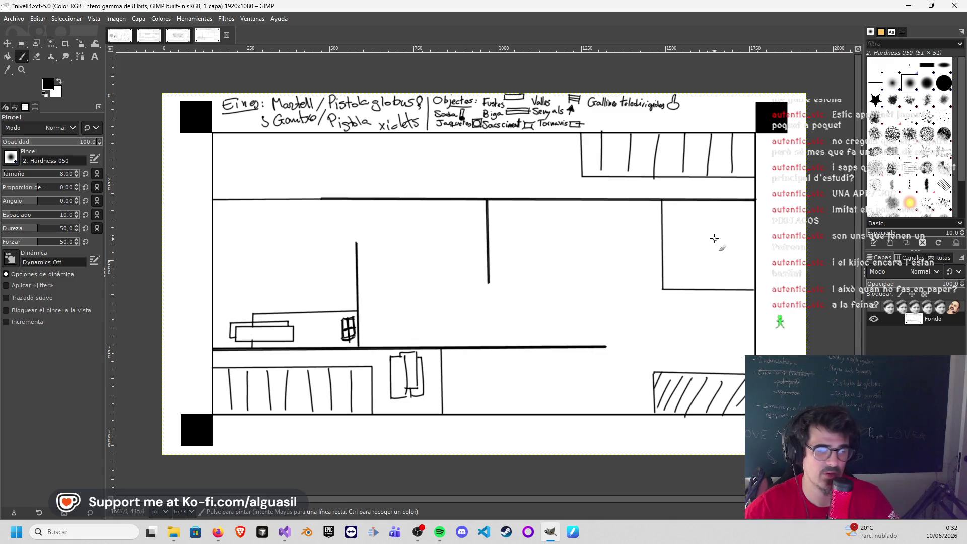
# Step: Sketch a small gridded window in the right-hand room
pyautogui.moveTo(707, 224)
pyautogui.mouseDown()
pyautogui.moveTo(743, 225)
pyautogui.moveTo(743, 206)
pyautogui.moveTo(737, 224)
pyautogui.mouseUp()
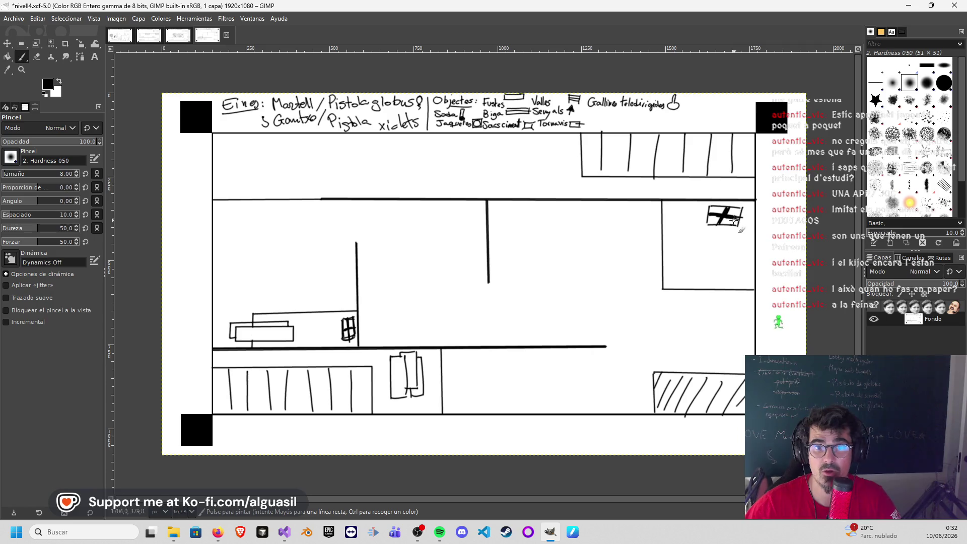
pyautogui.moveTo(717, 215)
pyautogui.mouseDown()
pyautogui.moveTo(705, 227)
pyautogui.moveTo(725, 226)
pyautogui.moveTo(705, 225)
pyautogui.mouseUp()
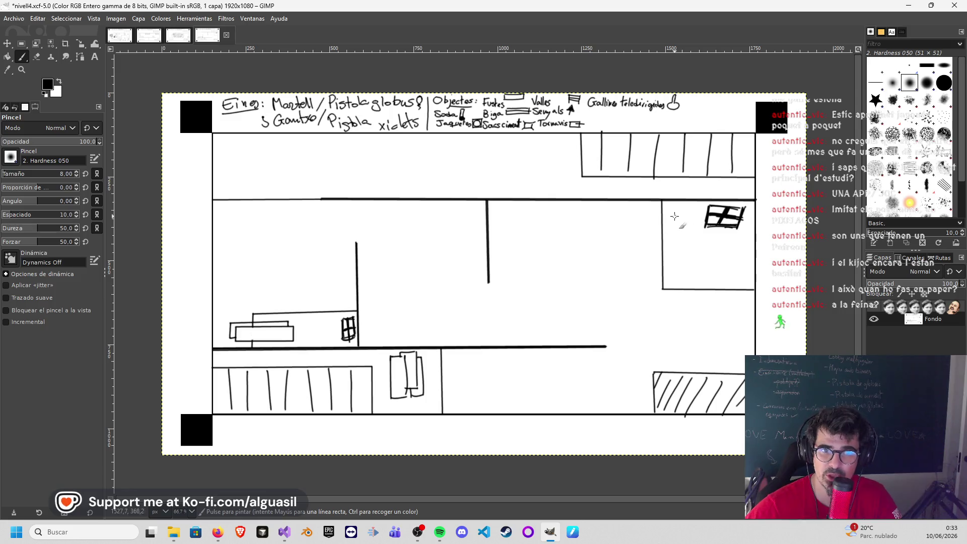
# Step: Fill the right-hand room with diagonal hatch strokes down to its lower-left corner
pyautogui.moveTo(670, 202); pyautogui.dragTo(665, 262)
pyautogui.moveTo(705, 212); pyautogui.dragTo(675, 265)
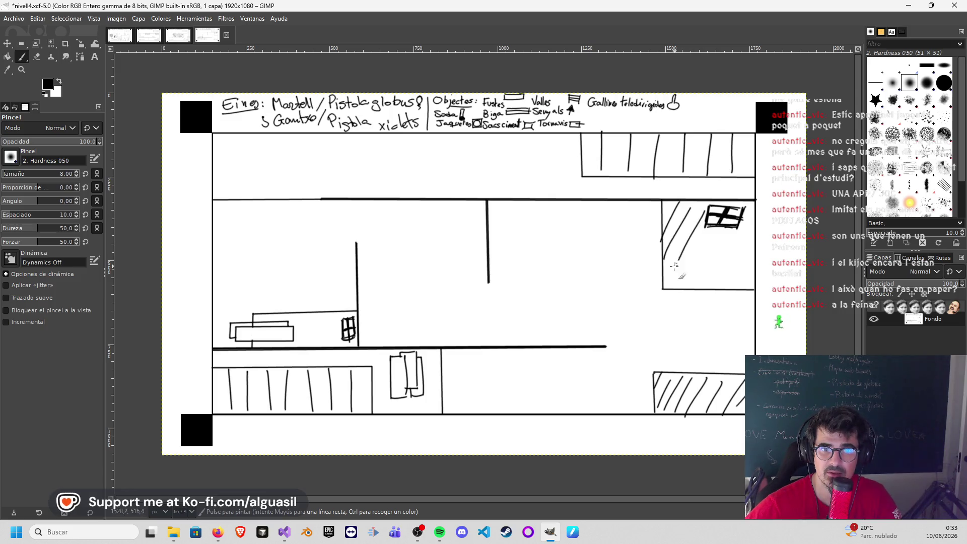
pyautogui.moveTo(727, 227)
pyautogui.mouseDown()
pyautogui.moveTo(691, 293)
pyautogui.moveTo(704, 290)
pyautogui.mouseUp()
pyautogui.moveTo(753, 236); pyautogui.dragTo(724, 287)
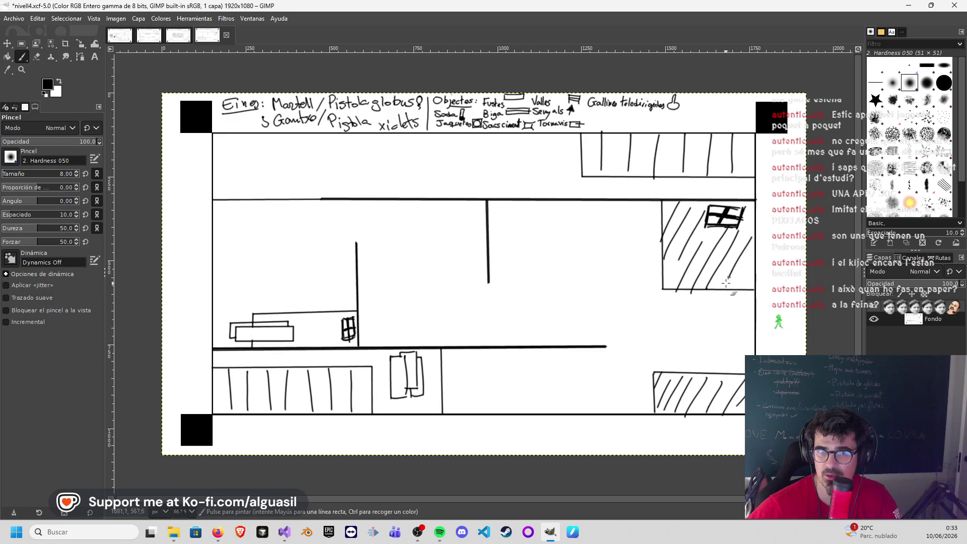
pyautogui.moveTo(682, 257); pyautogui.dragTo(664, 293)
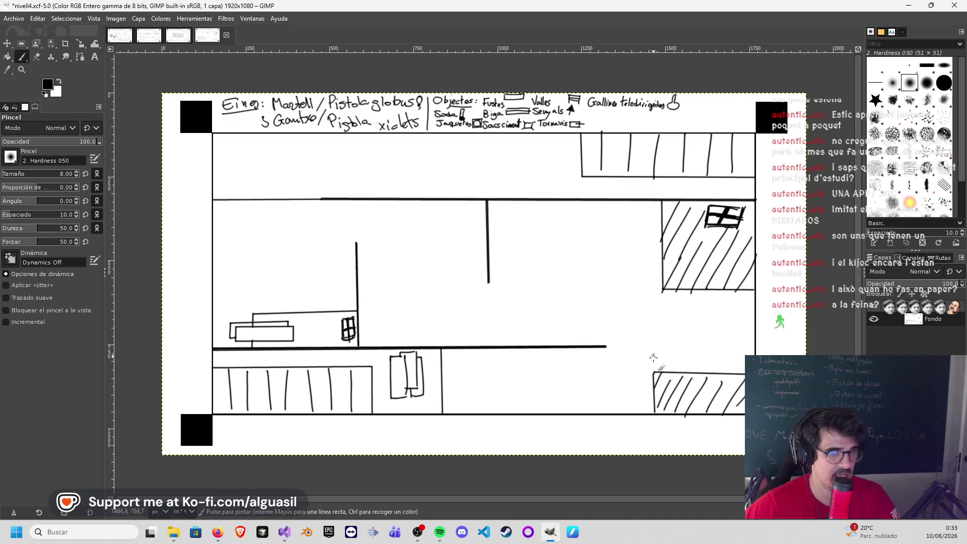
# Step: Sketch a small rectangle on the lower-right hatched box and darken its right end
pyautogui.moveTo(690, 383)
pyautogui.mouseDown()
pyautogui.moveTo(726, 391)
pyautogui.moveTo(689, 389)
pyautogui.mouseUp()
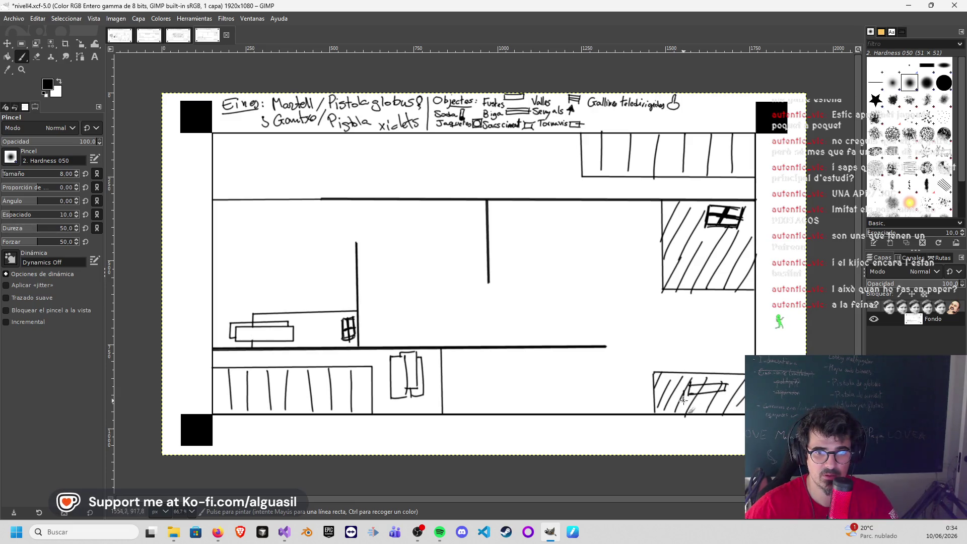
pyautogui.moveTo(734, 397)
pyautogui.mouseDown()
pyautogui.moveTo(718, 394)
pyautogui.moveTo(742, 378)
pyautogui.mouseUp()
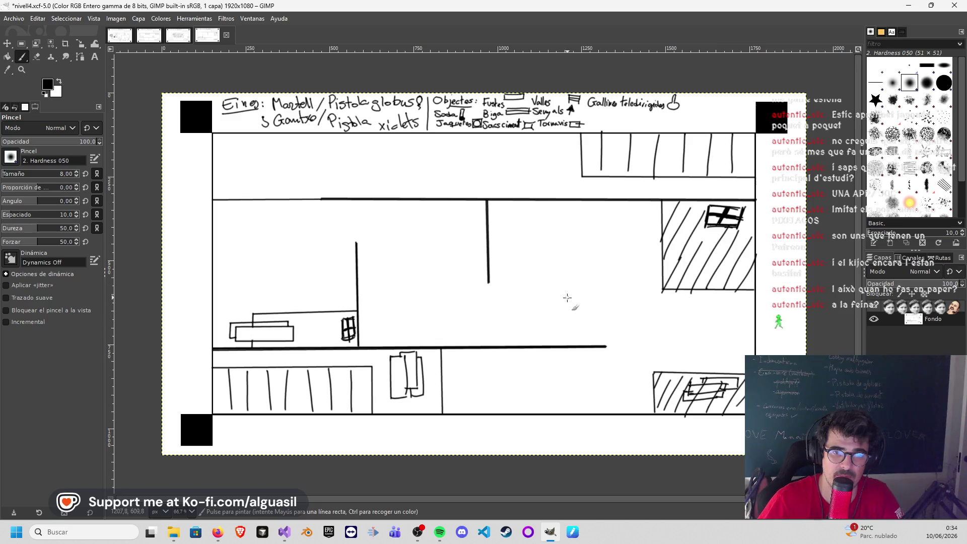
# Step: Close the slanted line near the centre into a narrow quadrilateral with its right and top edges
pyautogui.moveTo(566, 331)
pyautogui.mouseDown()
pyautogui.moveTo(591, 297)
pyautogui.moveTo(575, 291)
pyautogui.mouseUp()
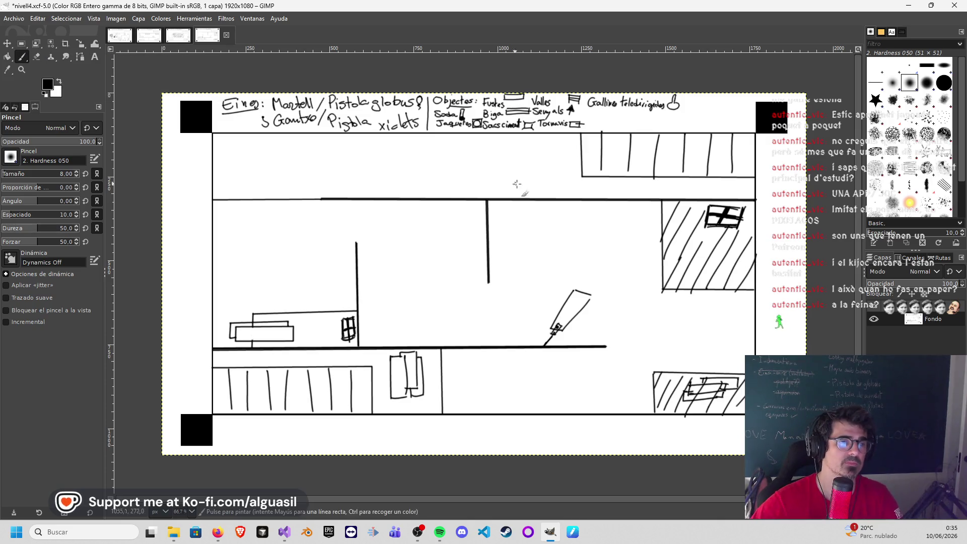
# Step: Paint white over the top of the short vertical wall with an enlarged brush, returning to black
pyautogui.click(39, 56)
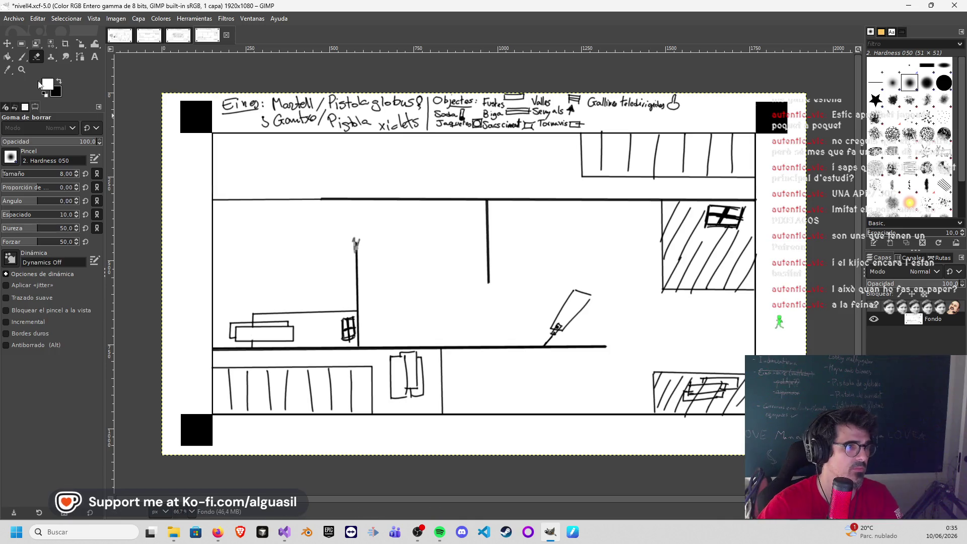
pyautogui.click(22, 57)
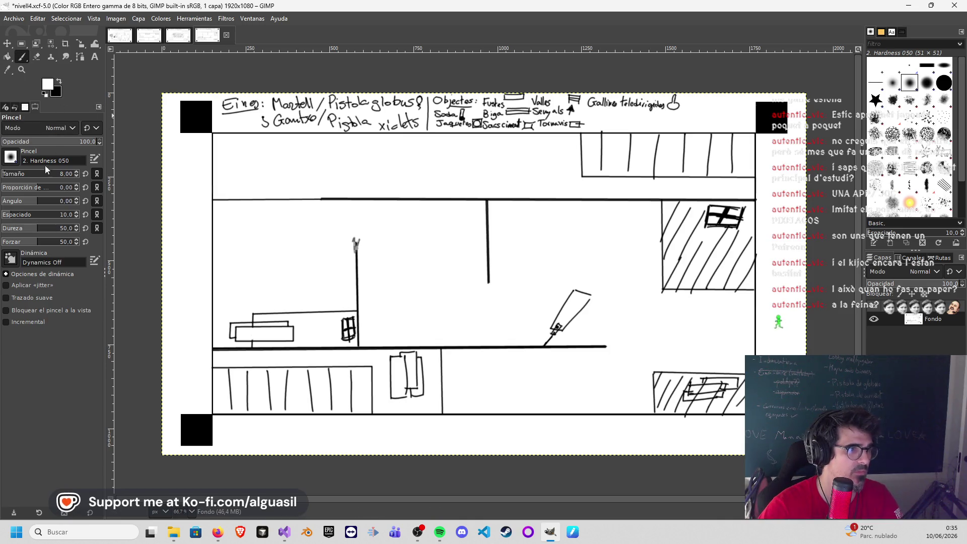
pyautogui.click(13, 173)
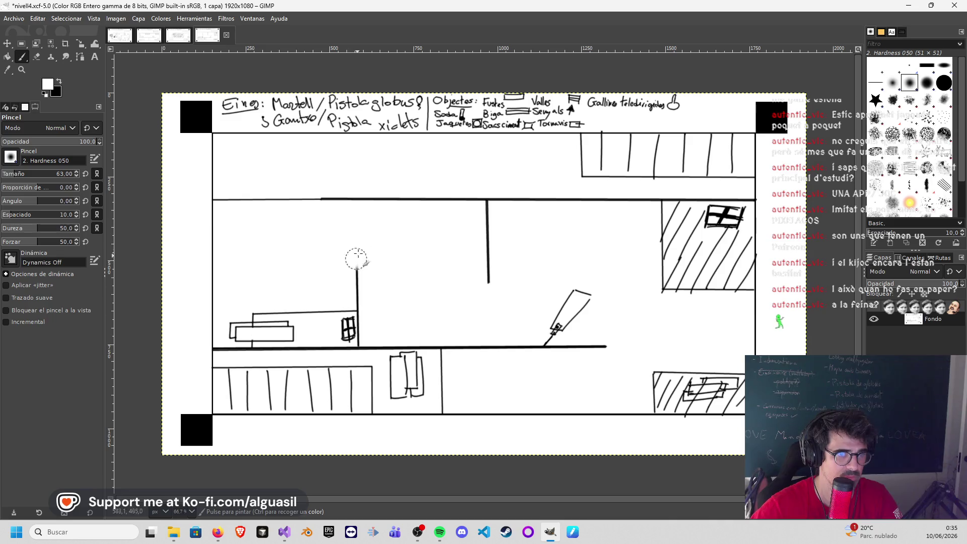
pyautogui.moveTo(358, 277); pyautogui.dragTo(362, 306)
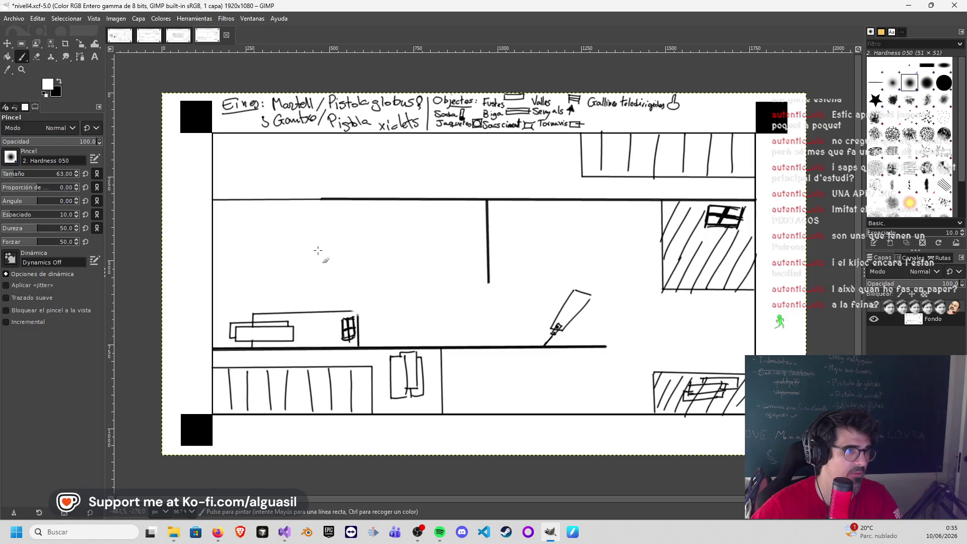
pyautogui.click(58, 82)
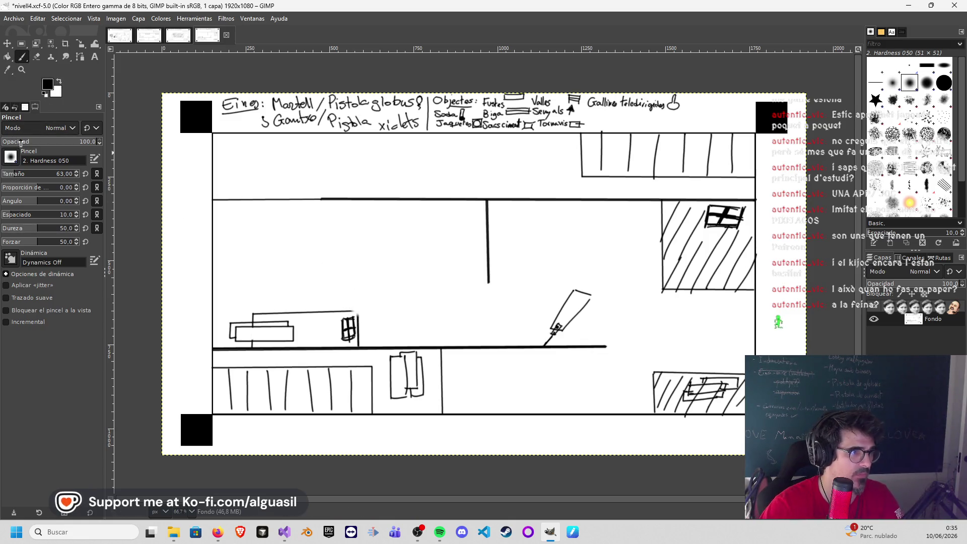
# Step: With a resized brush, paint out the tilted shape and the middle room's vertical wall, returning to black
pyautogui.click(68, 167)
pyautogui.write('778')
pyautogui.press('Return')
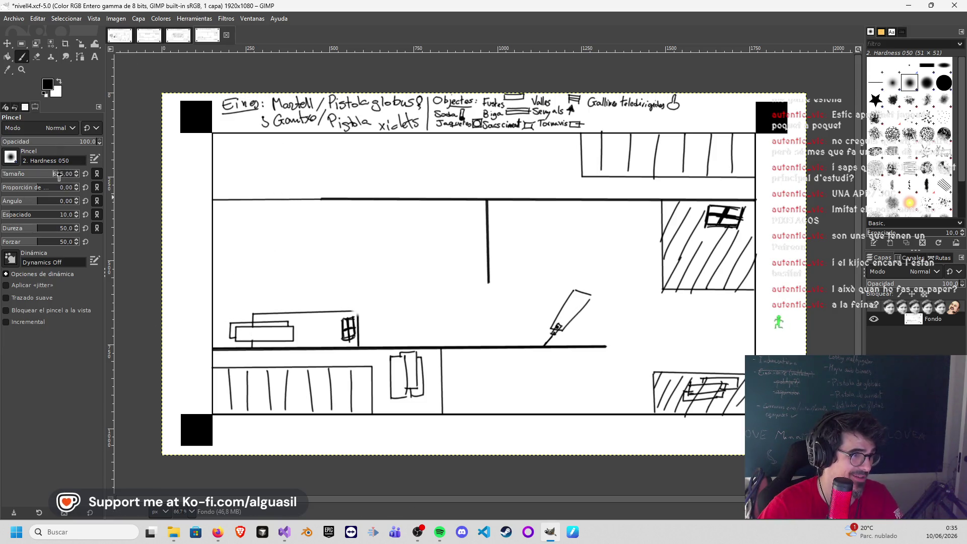
pyautogui.moveTo(9, 181); pyautogui.dragTo(2, 180)
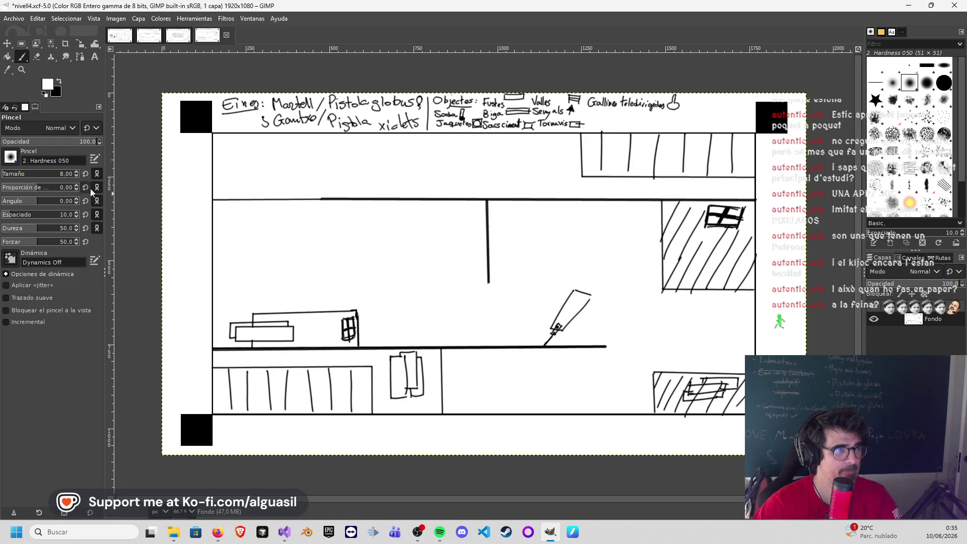
pyautogui.moveTo(583, 311)
pyautogui.mouseDown()
pyautogui.moveTo(571, 292)
pyautogui.moveTo(561, 325)
pyautogui.mouseUp()
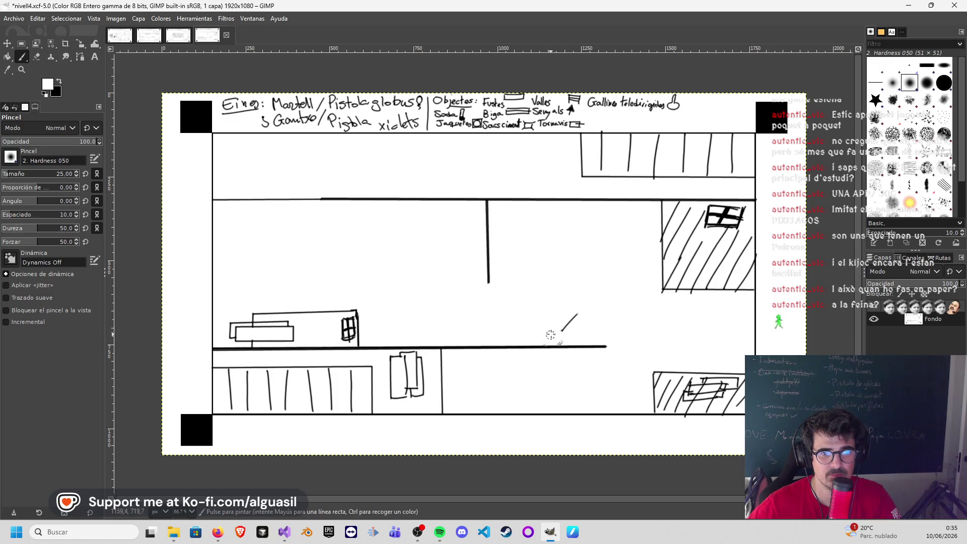
pyautogui.moveTo(46, 175); pyautogui.dragTo(4, 179)
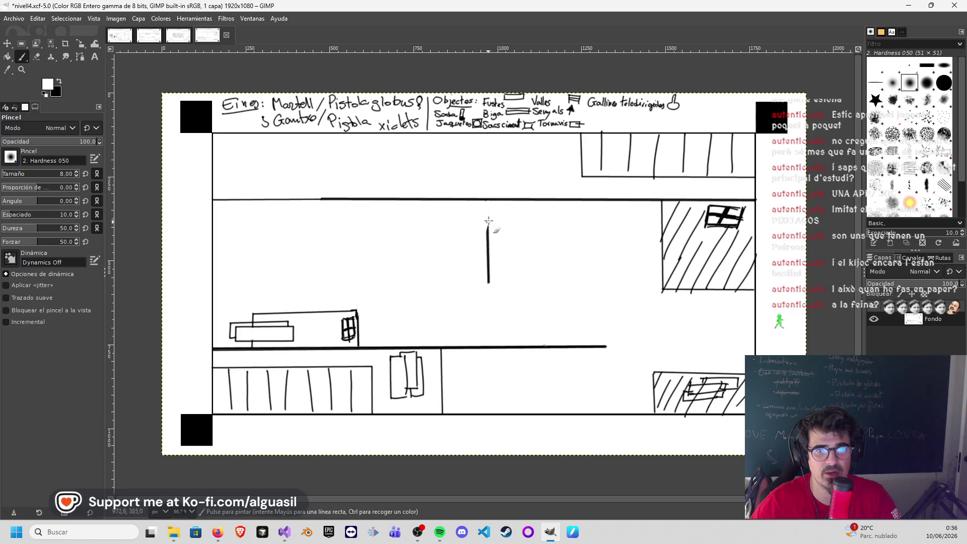
pyautogui.moveTo(490, 236)
pyautogui.mouseDown()
pyautogui.moveTo(490, 250)
pyautogui.moveTo(491, 239)
pyautogui.mouseUp()
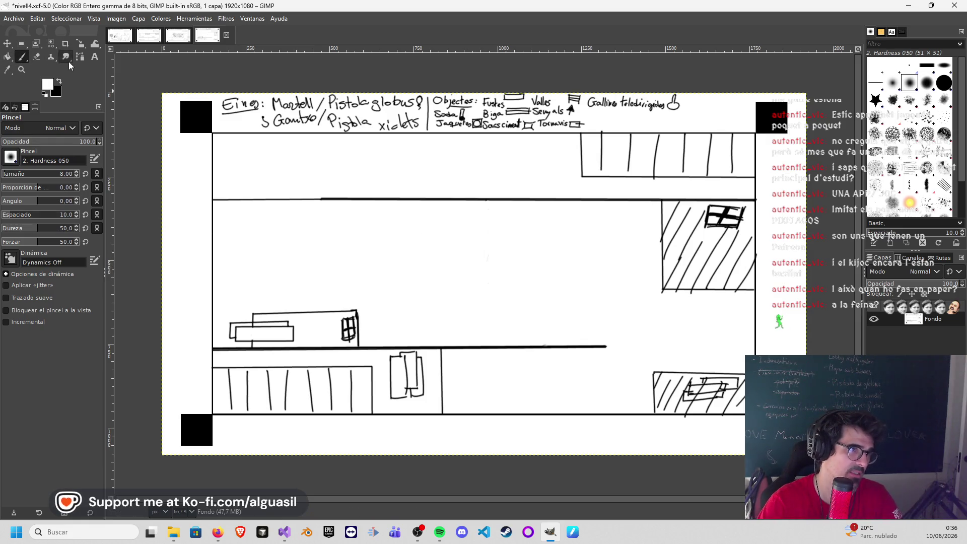
pyautogui.click(61, 83)
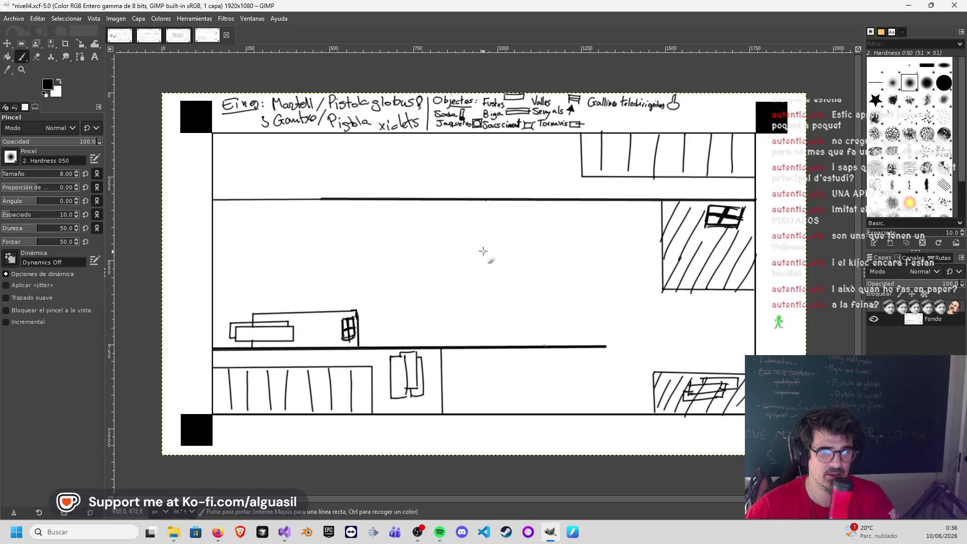
# Step: Draw a straight vertical wall to the middle floor and paint out the lower room's small box
pyautogui.keyDown('shift'); pyautogui.click(485, 348); pyautogui.keyUp('shift')
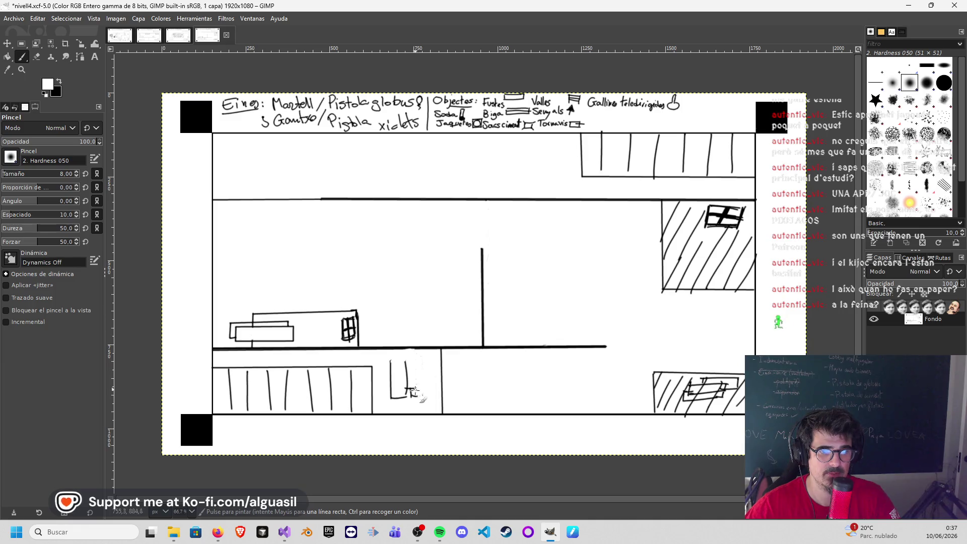
pyautogui.moveTo(409, 392); pyautogui.dragTo(404, 370)
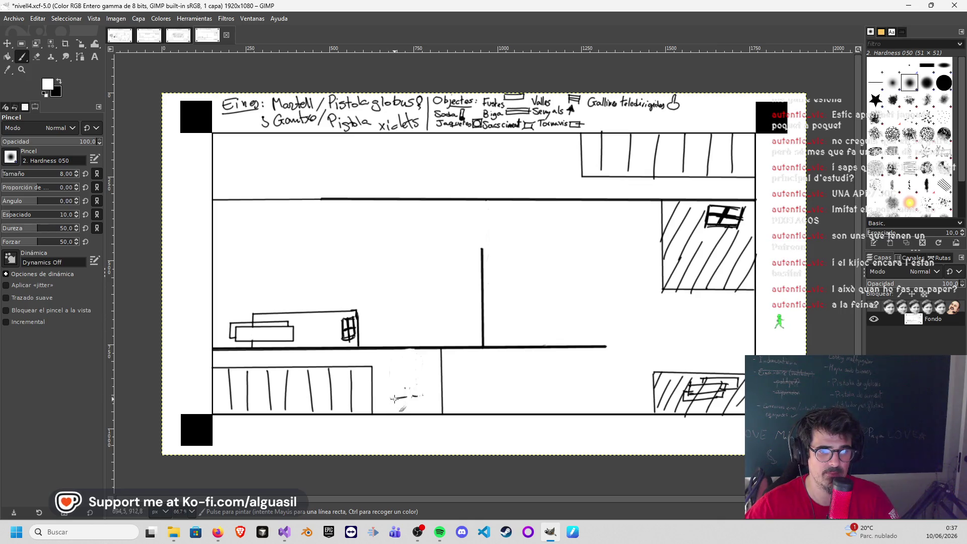
pyautogui.moveTo(405, 398); pyautogui.dragTo(411, 390)
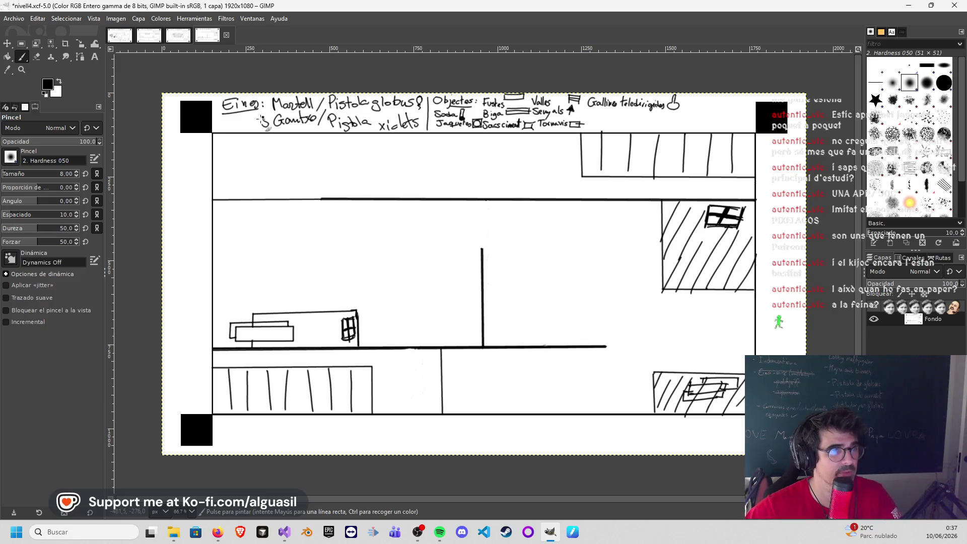
# Step: Switch to the Airbrush and set a grey foreground colour
pyautogui.click(48, 87)
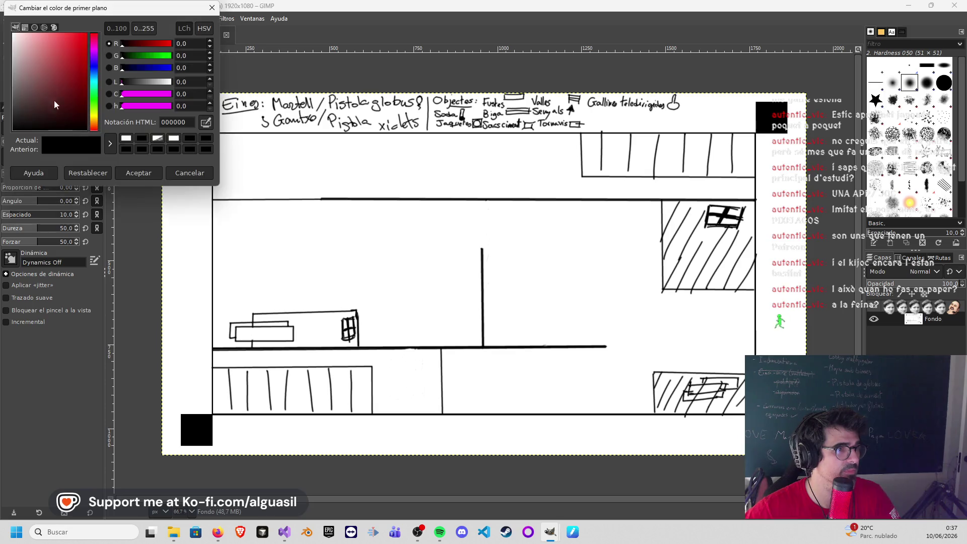
pyautogui.moveTo(27, 114)
pyautogui.mouseDown()
pyautogui.moveTo(14, 60)
pyautogui.moveTo(7, 79)
pyautogui.mouseUp()
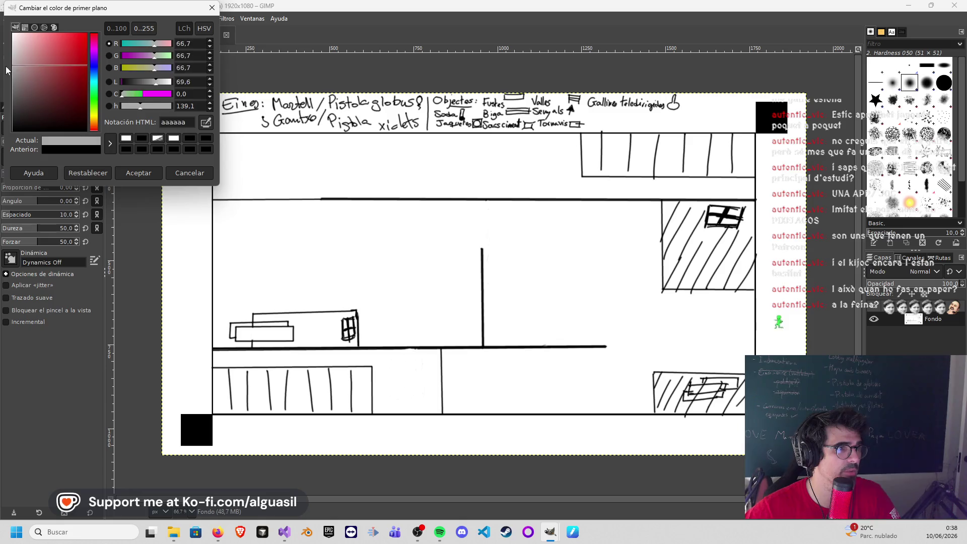
pyautogui.click(213, 8)
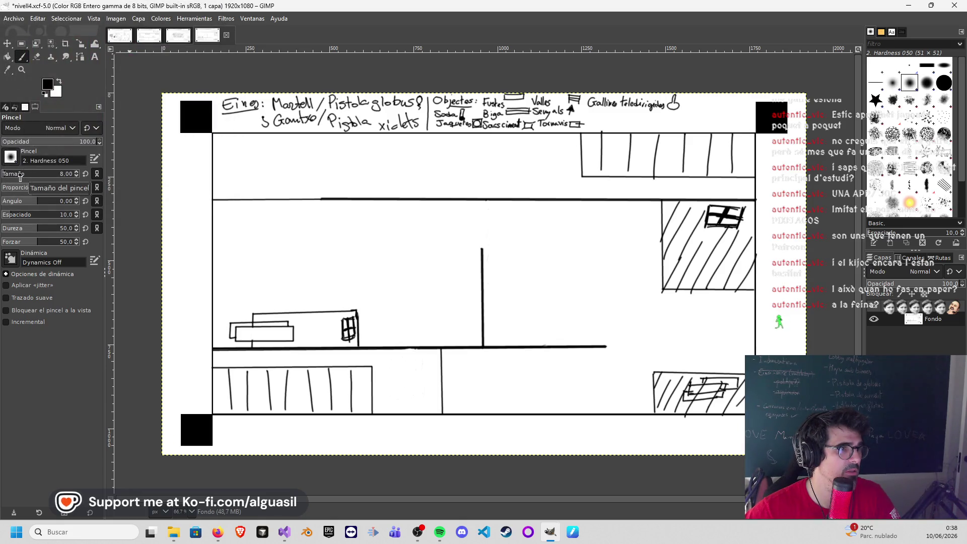
pyautogui.click(22, 59)
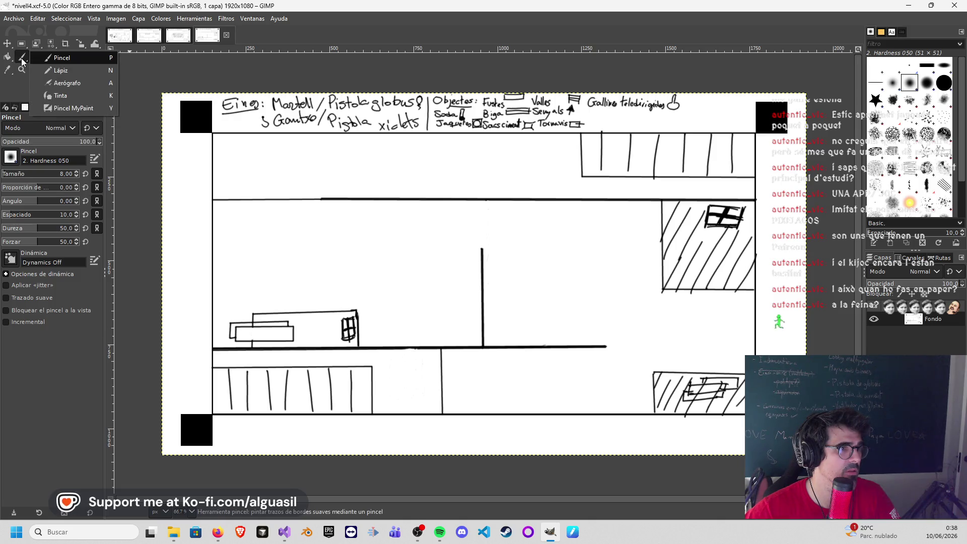
pyautogui.click(67, 82)
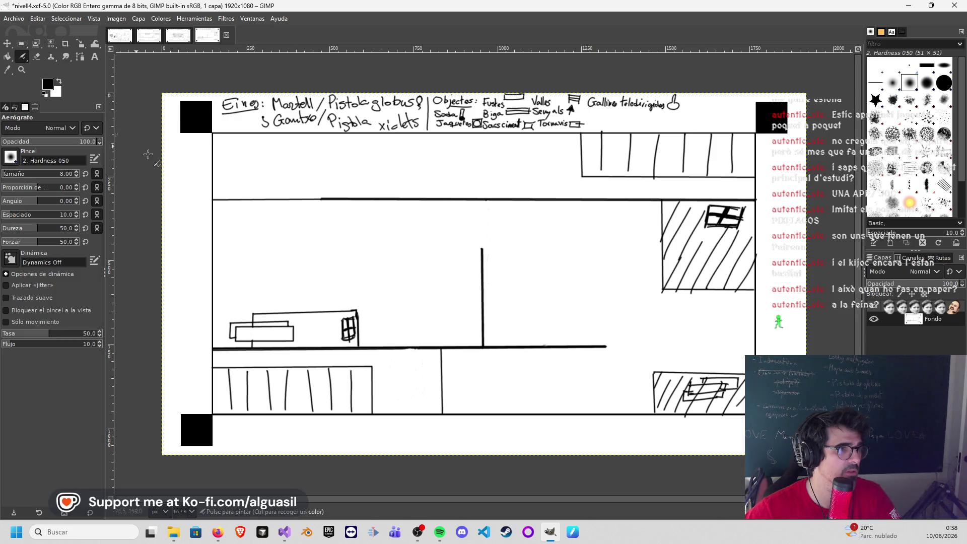
pyautogui.click(51, 85)
pyautogui.moveTo(54, 94); pyautogui.dragTo(7, 73)
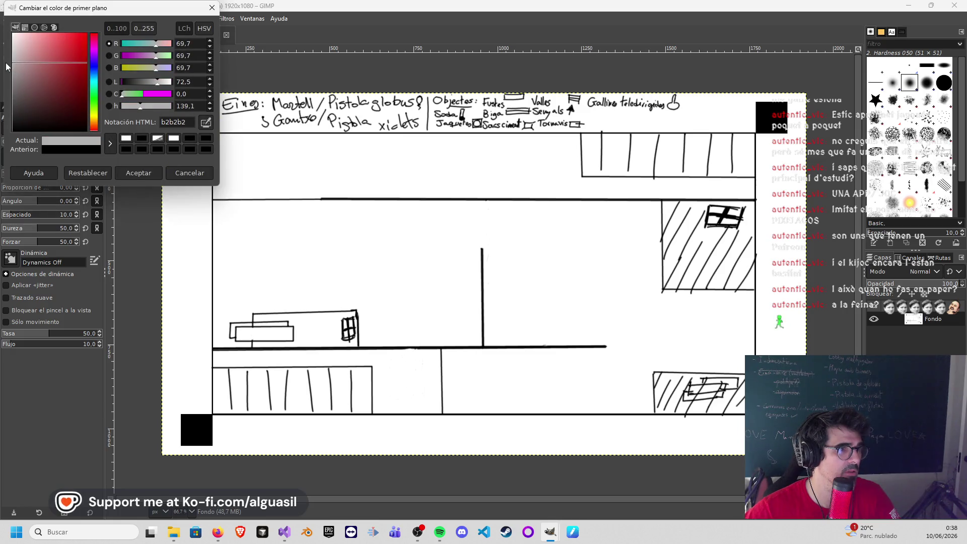
pyautogui.click(138, 173)
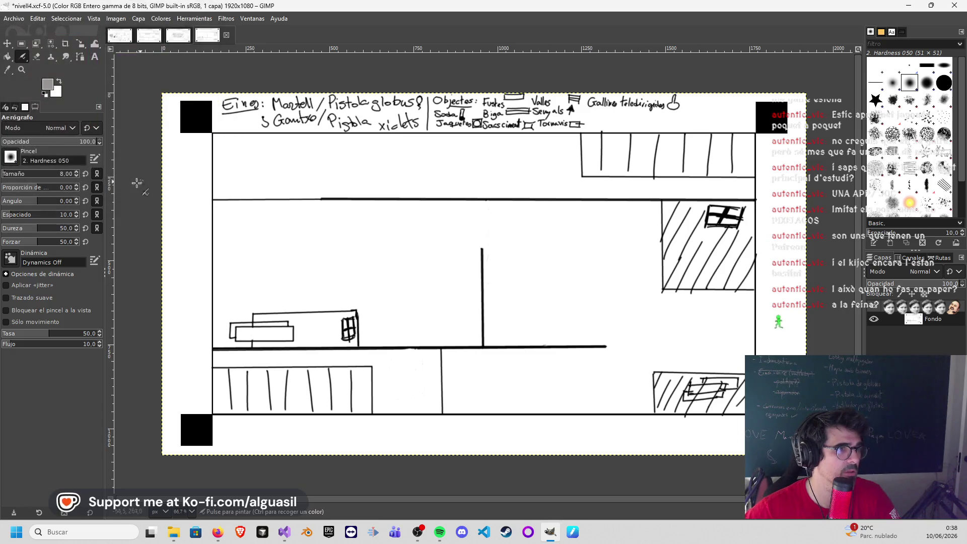
# Step: After undoing a test stroke, airbrush grey shading across the middle room at size 160 with a softer edge
pyautogui.moveTo(214, 206); pyautogui.dragTo(255, 222)
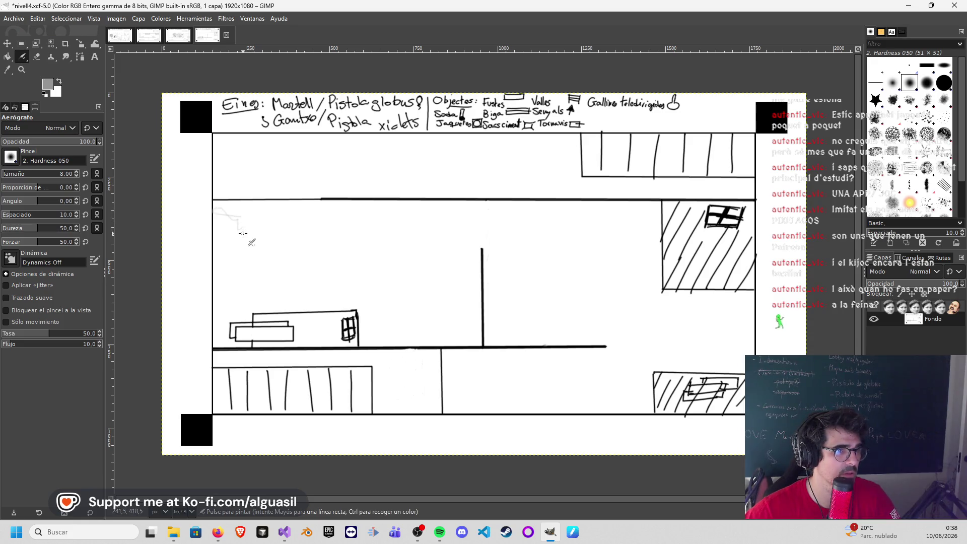
pyautogui.hotkey('ctrl', 'z')
pyautogui.click(19, 176)
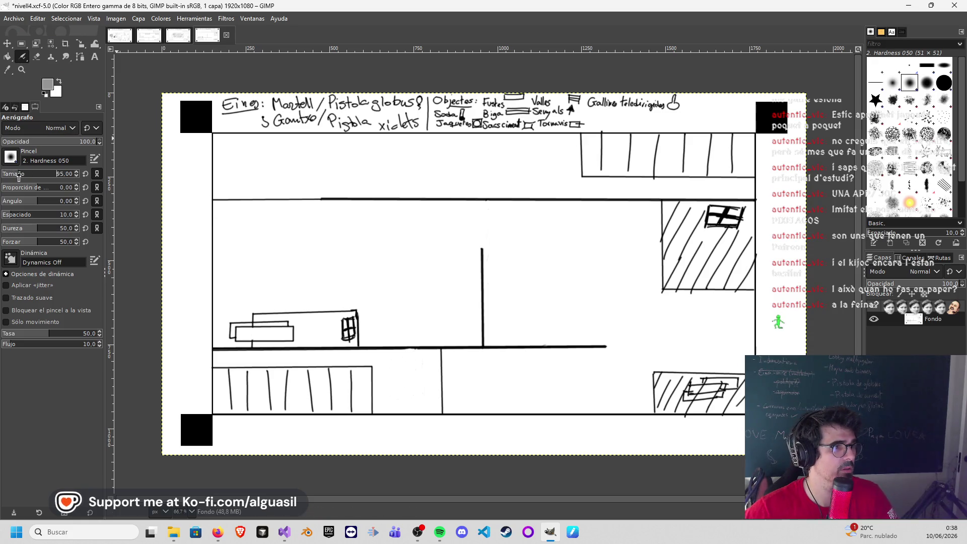
pyautogui.moveTo(23, 178); pyautogui.dragTo(25, 176)
pyautogui.click(14, 228)
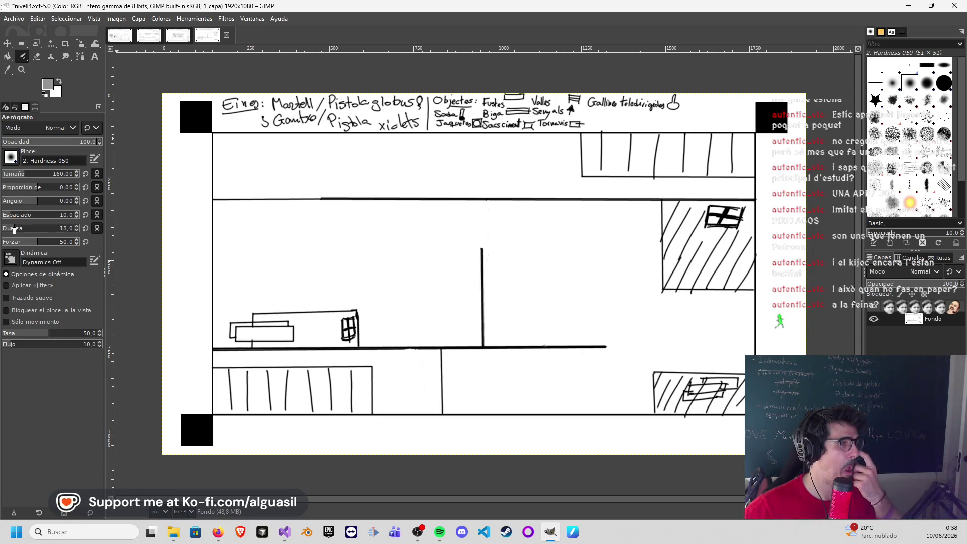
pyautogui.moveTo(279, 243)
pyautogui.mouseDown()
pyautogui.moveTo(272, 219)
pyautogui.moveTo(318, 283)
pyautogui.moveTo(417, 290)
pyautogui.moveTo(368, 302)
pyautogui.moveTo(443, 328)
pyautogui.moveTo(459, 295)
pyautogui.moveTo(453, 237)
pyautogui.moveTo(300, 234)
pyautogui.moveTo(507, 209)
pyautogui.moveTo(500, 275)
pyautogui.moveTo(540, 274)
pyautogui.moveTo(594, 318)
pyautogui.moveTo(633, 253)
pyautogui.moveTo(617, 220)
pyautogui.moveTo(620, 255)
pyautogui.moveTo(683, 320)
pyautogui.moveTo(713, 331)
pyautogui.moveTo(647, 333)
pyautogui.mouseUp()
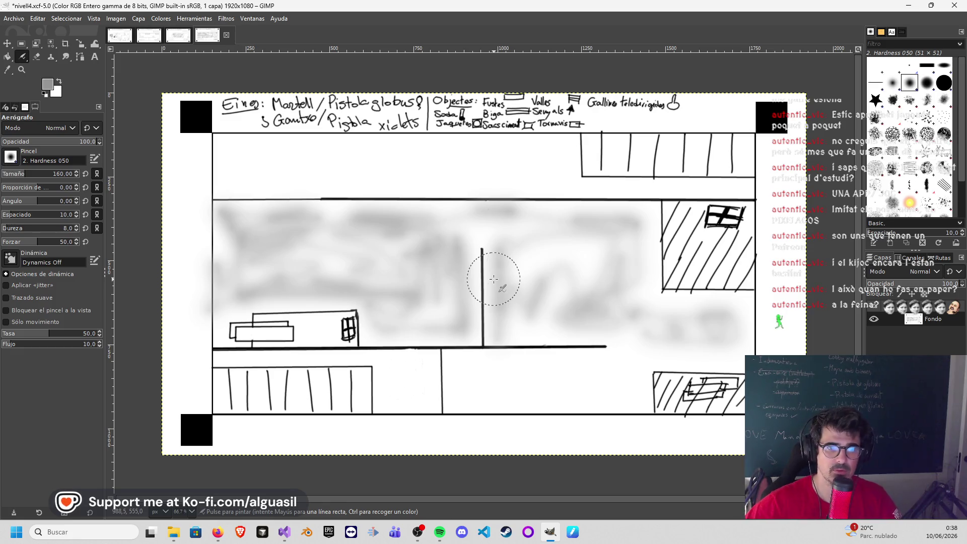
# Step: Reselect the Airbrush with grey a9a9a9 and brush size 100
pyautogui.press('p')
pyautogui.press('d')
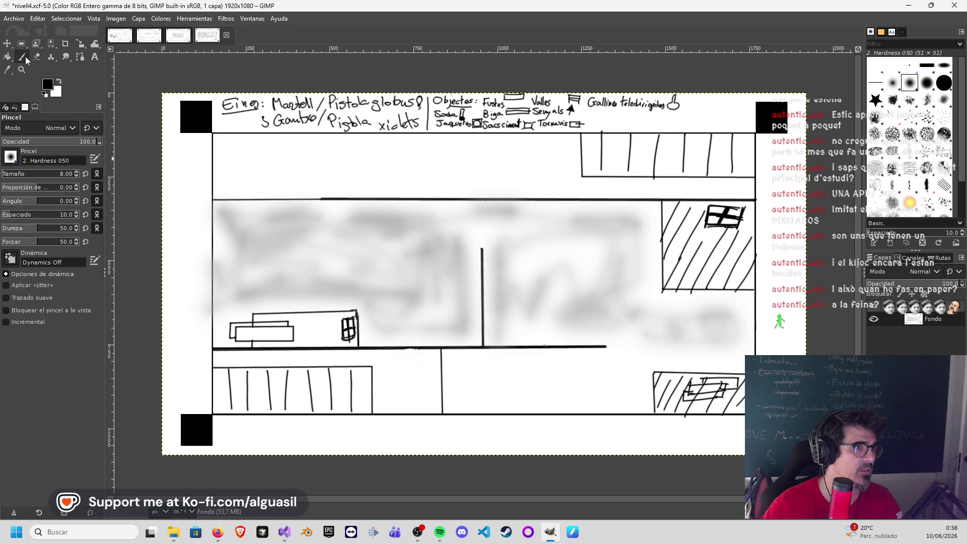
pyautogui.click(45, 80)
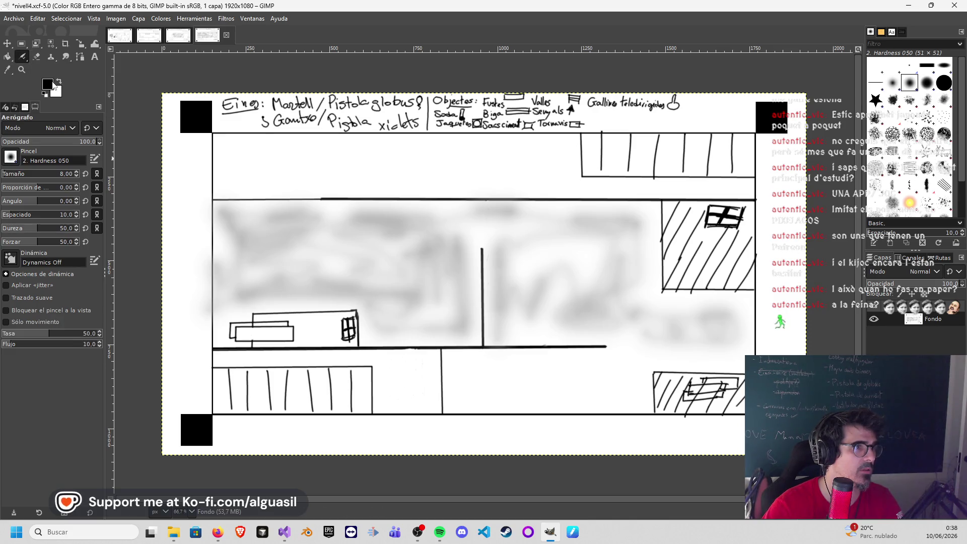
pyautogui.click(50, 85)
pyautogui.click(21, 80)
pyautogui.moveTo(21, 80); pyautogui.dragTo(14, 68)
pyautogui.click(136, 173)
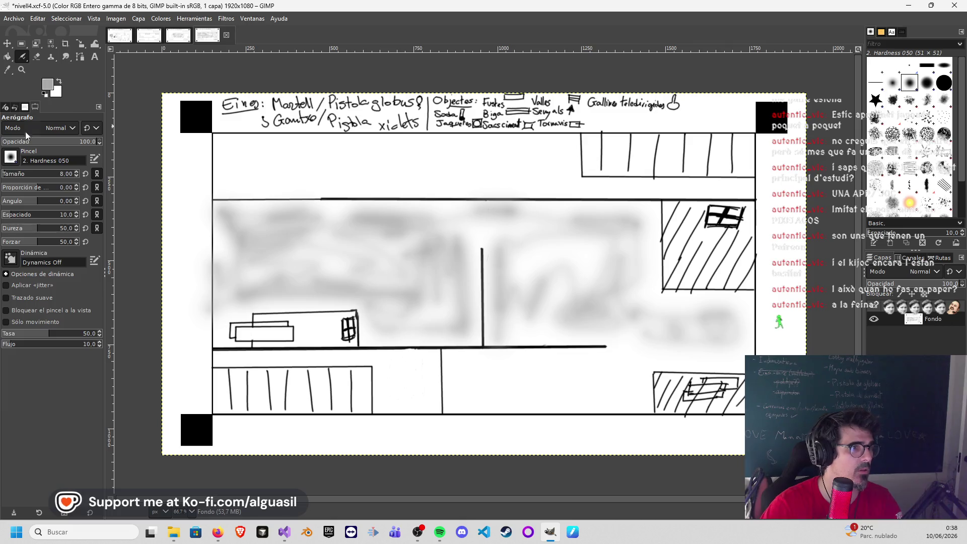
pyautogui.write('66100')
pyautogui.press('Return')
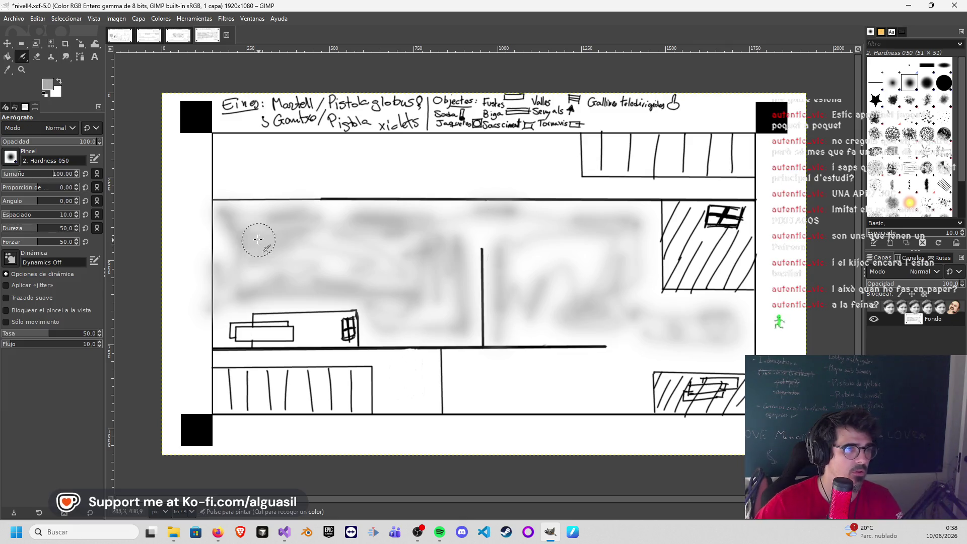
# Step: Darken the middle room's shading along its walls and extend it into the lower room's floor
pyautogui.moveTo(220, 267)
pyautogui.mouseDown()
pyautogui.moveTo(242, 249)
pyautogui.moveTo(231, 308)
pyautogui.moveTo(270, 260)
pyautogui.moveTo(381, 251)
pyautogui.moveTo(280, 265)
pyautogui.moveTo(330, 216)
pyautogui.moveTo(245, 222)
pyautogui.moveTo(222, 329)
pyautogui.moveTo(255, 302)
pyautogui.moveTo(339, 289)
pyautogui.moveTo(386, 257)
pyautogui.moveTo(381, 217)
pyautogui.moveTo(462, 237)
pyautogui.moveTo(401, 252)
pyautogui.moveTo(339, 250)
pyautogui.moveTo(298, 307)
pyautogui.moveTo(428, 288)
pyautogui.mouseUp()
pyautogui.moveTo(472, 380)
pyautogui.mouseDown()
pyautogui.moveTo(458, 374)
pyautogui.moveTo(454, 392)
pyautogui.moveTo(467, 403)
pyautogui.moveTo(583, 400)
pyautogui.moveTo(644, 384)
pyautogui.moveTo(648, 367)
pyautogui.moveTo(522, 384)
pyautogui.moveTo(506, 363)
pyautogui.moveTo(480, 371)
pyautogui.moveTo(512, 380)
pyautogui.moveTo(533, 364)
pyautogui.moveTo(621, 382)
pyautogui.moveTo(680, 352)
pyautogui.moveTo(730, 361)
pyautogui.moveTo(597, 327)
pyautogui.moveTo(534, 323)
pyautogui.moveTo(525, 309)
pyautogui.moveTo(506, 259)
pyautogui.moveTo(519, 217)
pyautogui.moveTo(641, 219)
pyautogui.moveTo(656, 287)
pyautogui.moveTo(574, 287)
pyautogui.moveTo(555, 275)
pyautogui.moveTo(564, 224)
pyautogui.moveTo(512, 278)
pyautogui.moveTo(583, 270)
pyautogui.moveTo(587, 207)
pyautogui.moveTo(649, 213)
pyautogui.mouseUp()
pyautogui.moveTo(634, 298)
pyautogui.mouseDown()
pyautogui.moveTo(738, 308)
pyautogui.moveTo(640, 298)
pyautogui.moveTo(629, 335)
pyautogui.moveTo(663, 322)
pyautogui.moveTo(696, 334)
pyautogui.moveTo(743, 310)
pyautogui.moveTo(744, 343)
pyautogui.moveTo(725, 309)
pyautogui.moveTo(590, 324)
pyautogui.moveTo(521, 316)
pyautogui.mouseUp()
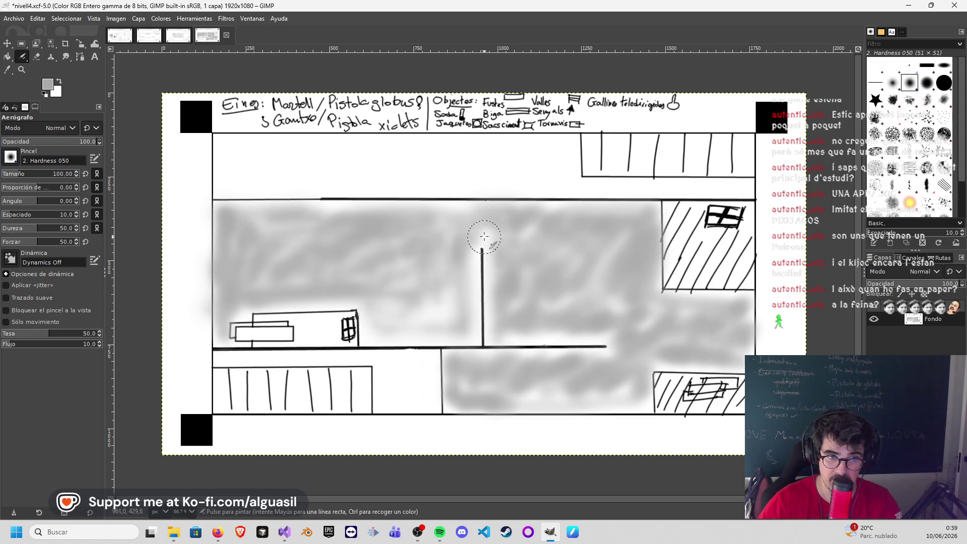
pyautogui.moveTo(481, 236)
pyautogui.mouseDown()
pyautogui.moveTo(471, 316)
pyautogui.moveTo(447, 286)
pyautogui.moveTo(385, 294)
pyautogui.moveTo(368, 324)
pyautogui.moveTo(416, 328)
pyautogui.moveTo(417, 307)
pyautogui.moveTo(401, 325)
pyautogui.moveTo(449, 328)
pyautogui.mouseUp()
pyautogui.moveTo(439, 252)
pyautogui.mouseDown()
pyautogui.moveTo(447, 216)
pyautogui.moveTo(488, 238)
pyautogui.moveTo(497, 306)
pyautogui.moveTo(578, 324)
pyautogui.moveTo(601, 261)
pyautogui.moveTo(618, 302)
pyautogui.moveTo(654, 329)
pyautogui.mouseUp()
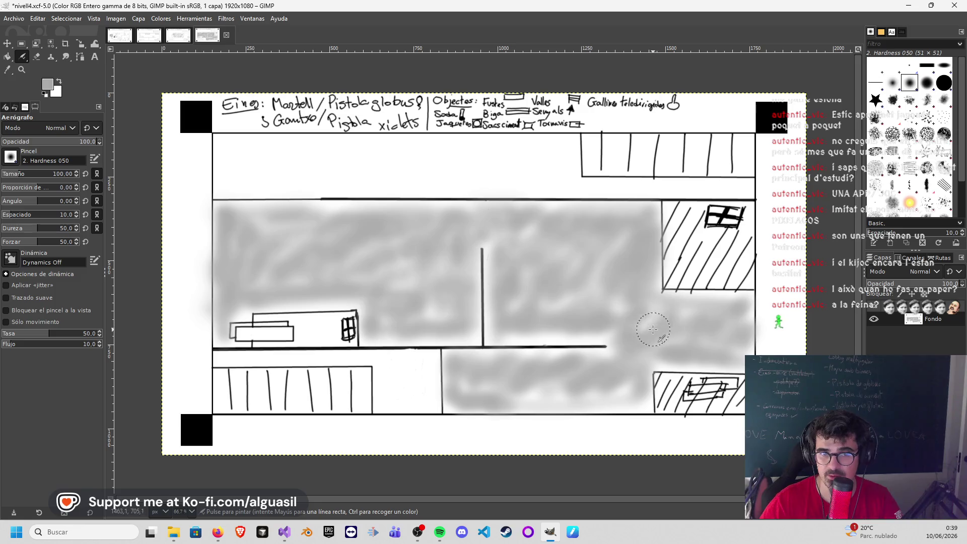
pyautogui.moveTo(627, 392); pyautogui.dragTo(484, 388)
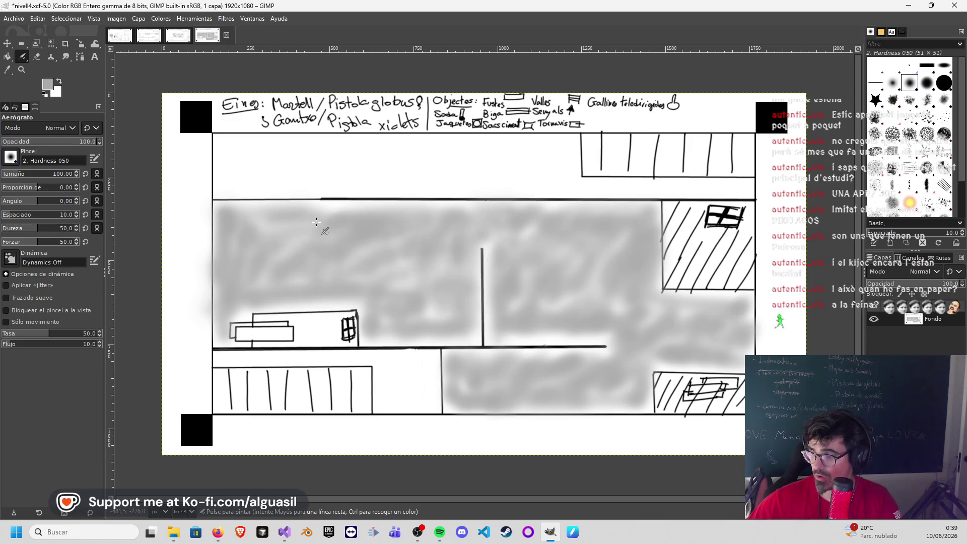
pyautogui.click(14, 19)
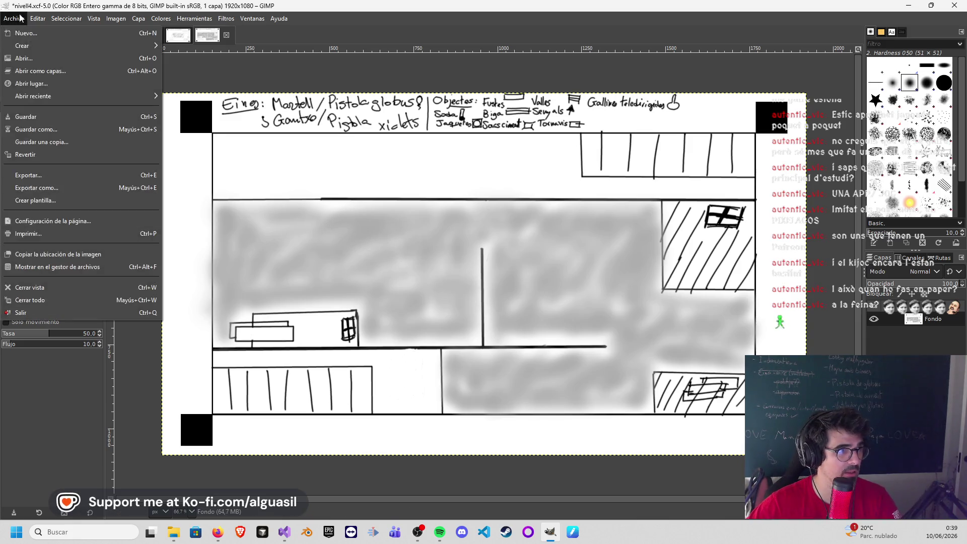
# Step: Save nivell4.xcf, enlarge and soften the brush, and bring up the straight-lines tutorial in the browser
pyautogui.click(38, 126)
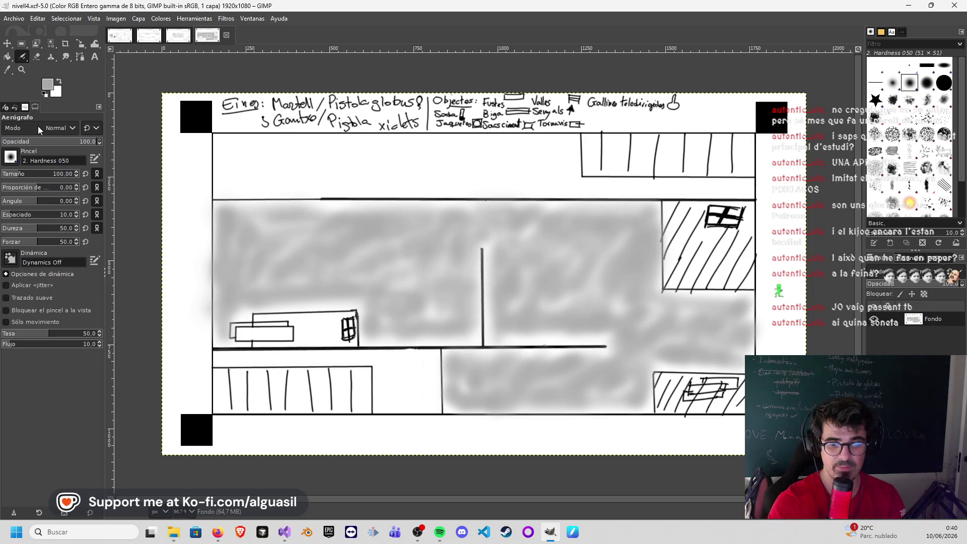
pyautogui.press(']')
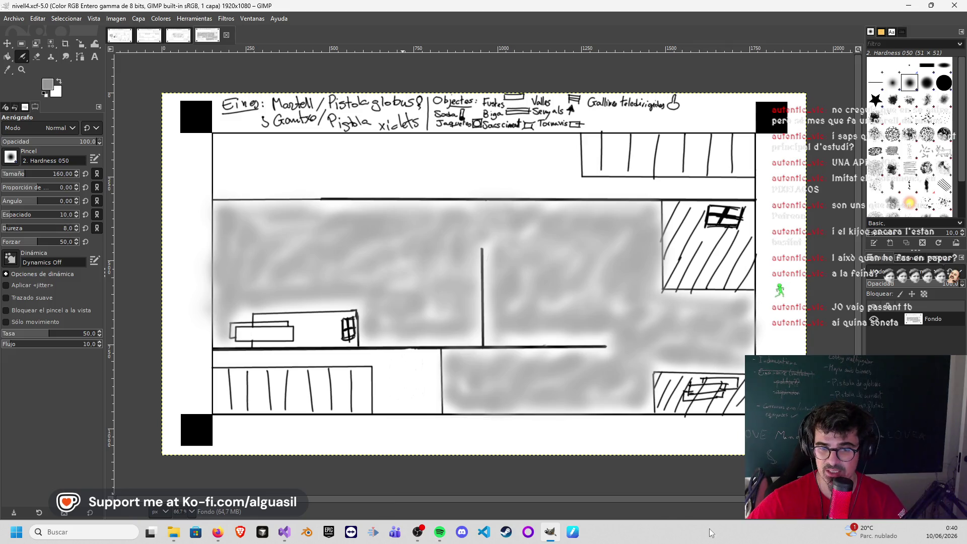
pyautogui.moveTo(218, 532)
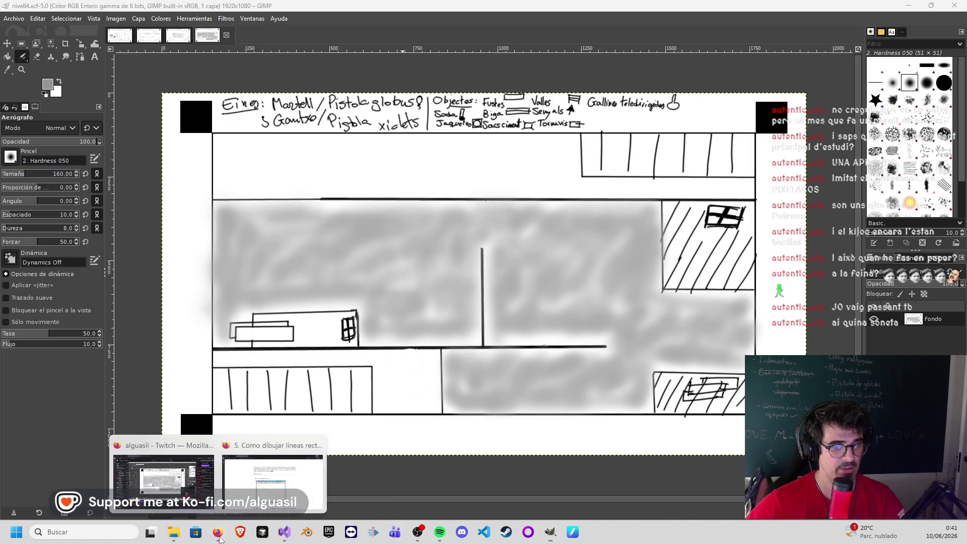
pyautogui.click(299, 462)
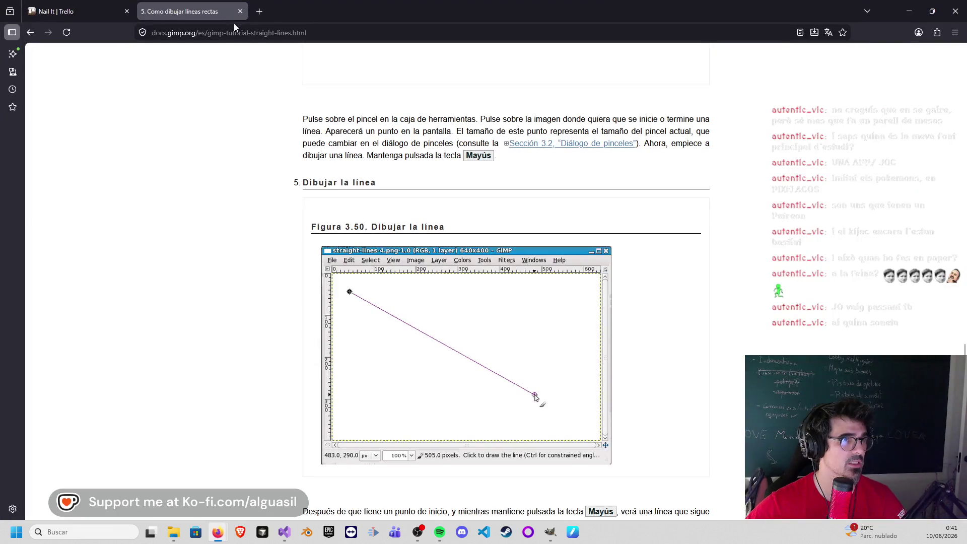
# Step: Bring the Nail It Trello board to the front in place of the GIMP tutorial page
pyautogui.click(114, 12)
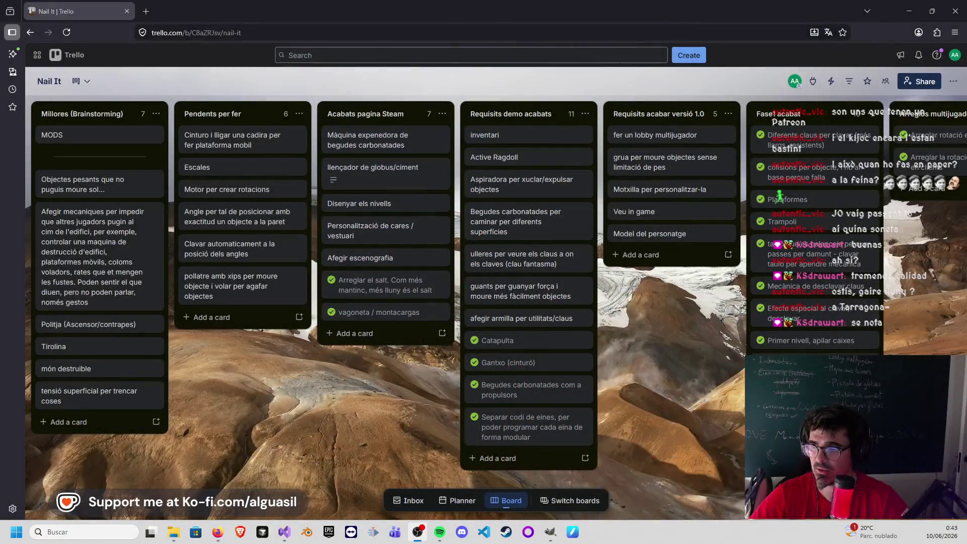
# Step: Return to GIMP and reopen nivell1.xcf from the recently used images
pyautogui.click(551, 532)
pyautogui.click(20, 21)
pyautogui.moveTo(34, 97)
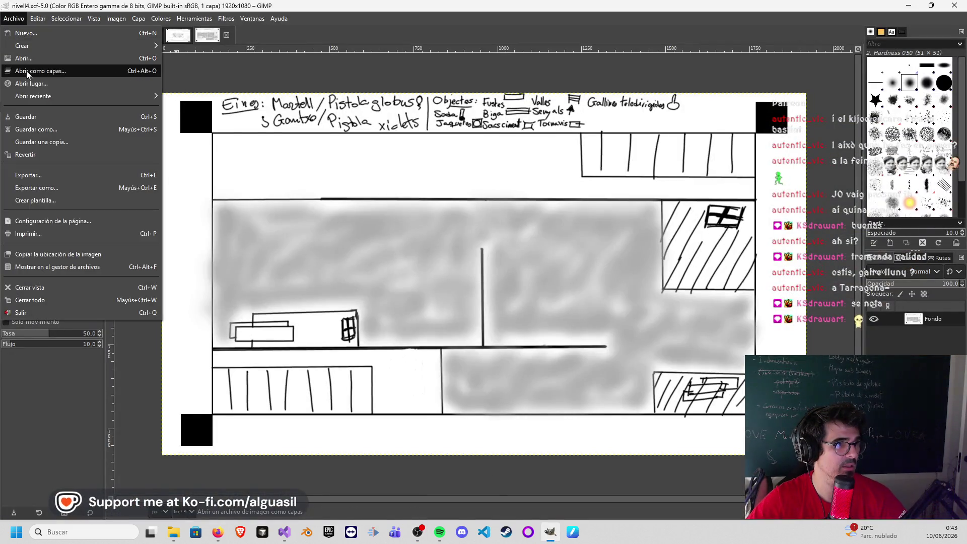
pyautogui.click(208, 162)
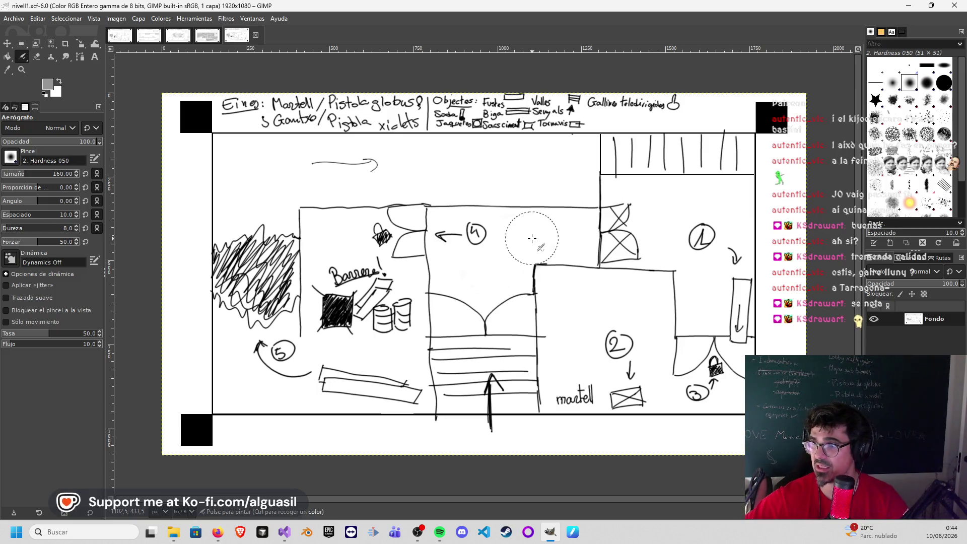
# Step: Flip through the open level images and close the extra nivell1 copy
pyautogui.click(209, 38)
pyautogui.click(120, 38)
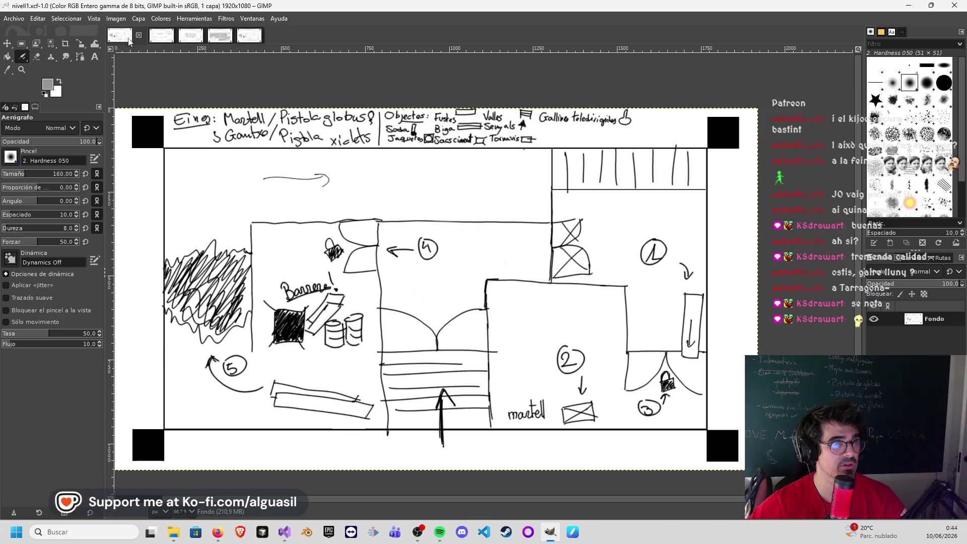
pyautogui.click(153, 40)
pyautogui.click(257, 35)
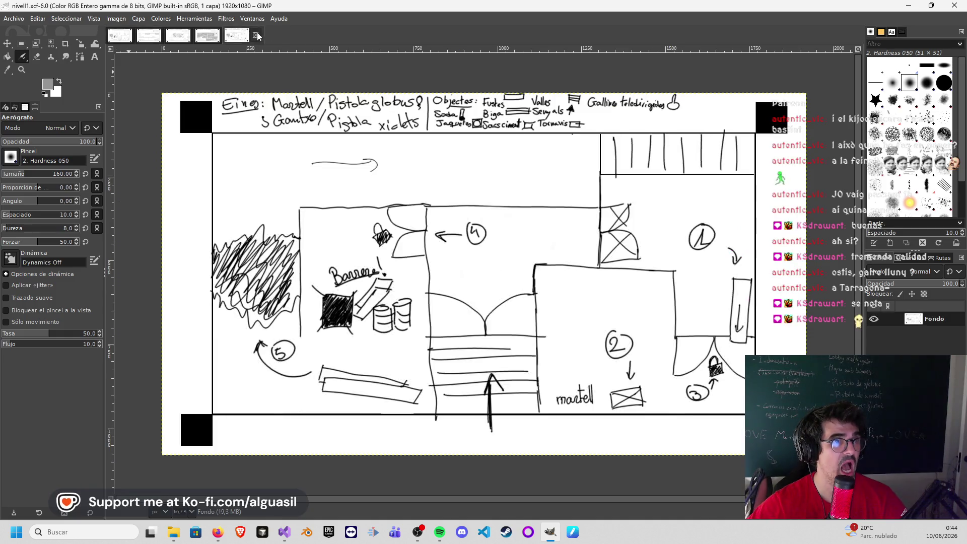
pyautogui.click(257, 36)
pyautogui.click(148, 38)
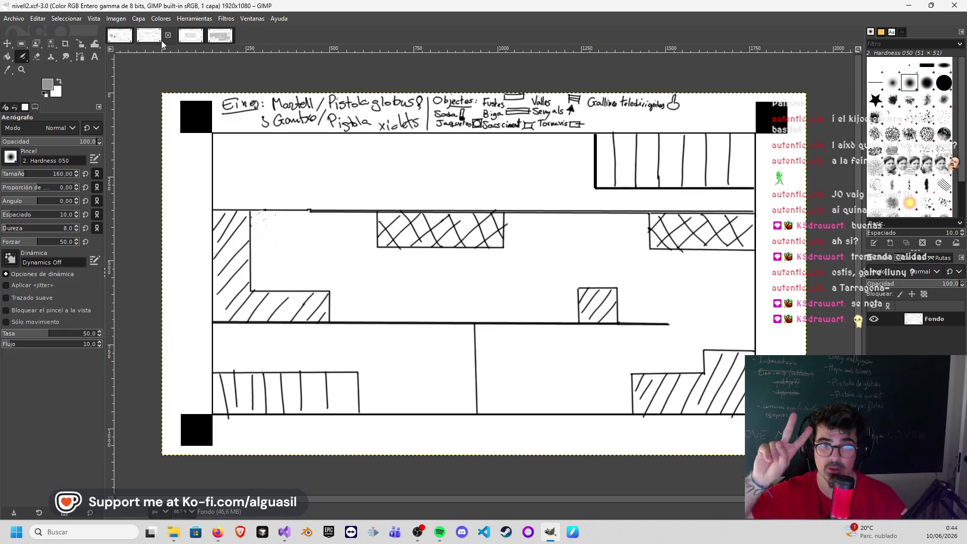
# Step: Airbrush soft grey shading over the nivell2 corridor and lower central room
pyautogui.moveTo(281, 253)
pyautogui.mouseDown()
pyautogui.moveTo(277, 227)
pyautogui.moveTo(264, 227)
pyautogui.moveTo(366, 226)
pyautogui.moveTo(277, 255)
pyautogui.moveTo(275, 266)
pyautogui.moveTo(302, 255)
pyautogui.moveTo(337, 260)
pyautogui.moveTo(307, 269)
pyautogui.moveTo(268, 242)
pyautogui.moveTo(496, 259)
pyautogui.moveTo(353, 277)
pyautogui.moveTo(356, 292)
pyautogui.moveTo(456, 303)
pyautogui.moveTo(439, 275)
pyautogui.moveTo(592, 235)
pyautogui.moveTo(536, 294)
pyautogui.moveTo(536, 234)
pyautogui.moveTo(572, 255)
pyautogui.moveTo(695, 262)
pyautogui.moveTo(643, 270)
pyautogui.moveTo(665, 287)
pyautogui.moveTo(723, 280)
pyautogui.moveTo(687, 335)
pyautogui.moveTo(483, 346)
pyautogui.moveTo(510, 400)
pyautogui.moveTo(607, 380)
pyautogui.moveTo(502, 388)
pyautogui.moveTo(652, 350)
pyautogui.moveTo(728, 309)
pyautogui.moveTo(646, 296)
pyautogui.moveTo(587, 223)
pyautogui.moveTo(540, 302)
pyautogui.moveTo(344, 303)
pyautogui.moveTo(504, 275)
pyautogui.moveTo(410, 280)
pyautogui.mouseUp()
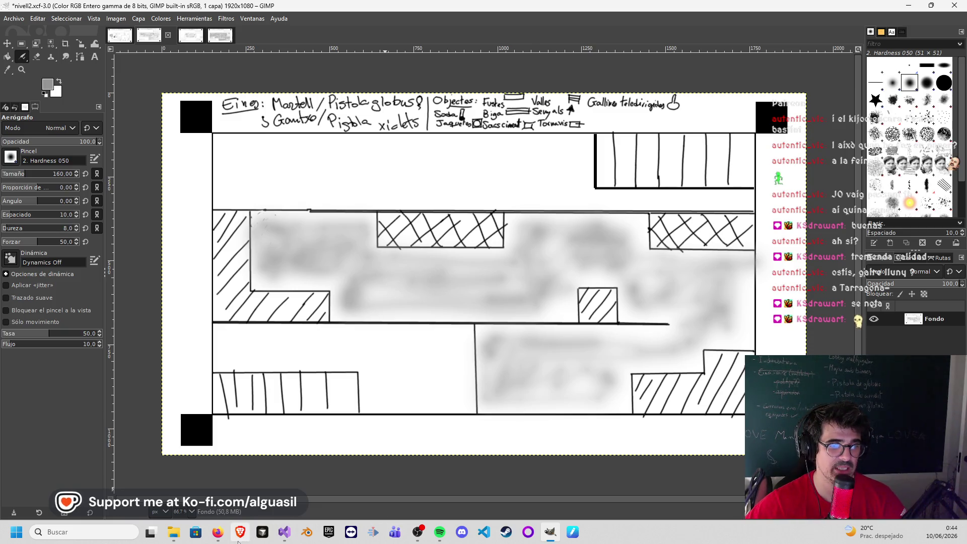
# Step: Search Google Images for 'jump king' and preview the green forest screenshot
pyautogui.moveTo(218, 532)
pyautogui.click(280, 475)
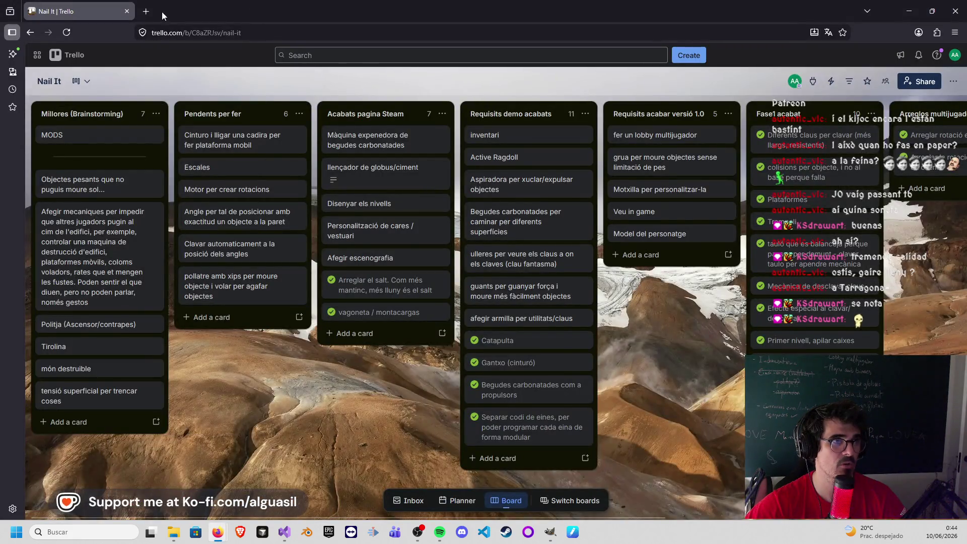
pyautogui.click(146, 10)
pyautogui.write('jump king')
pyautogui.press('Return')
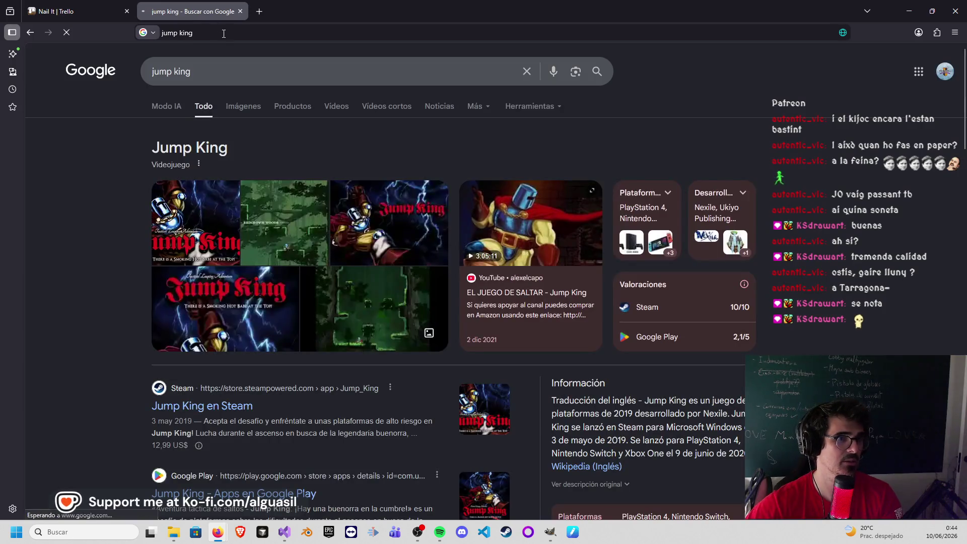
pyautogui.click(240, 108)
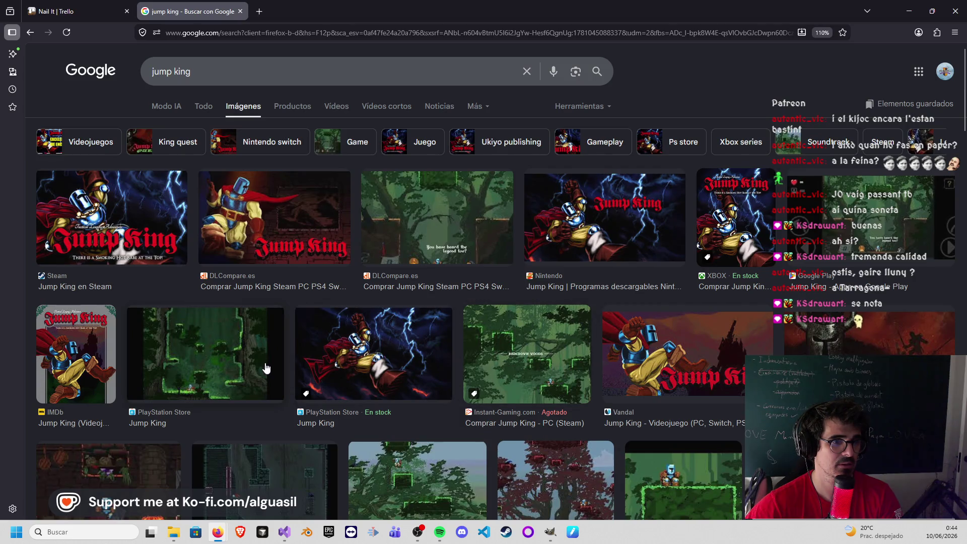
pyautogui.scroll(-3, 520, 326)
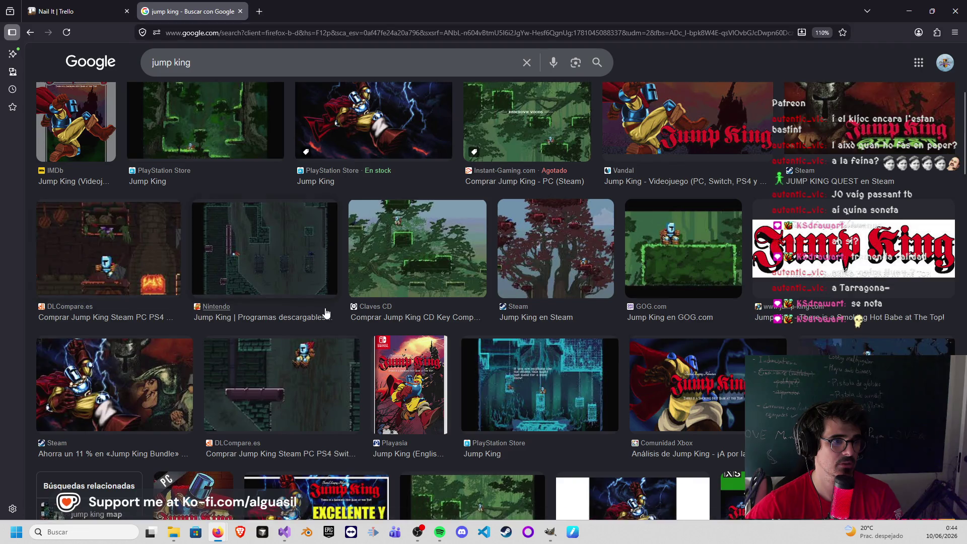
pyautogui.scroll(-4, 330, 314)
pyautogui.click(453, 231)
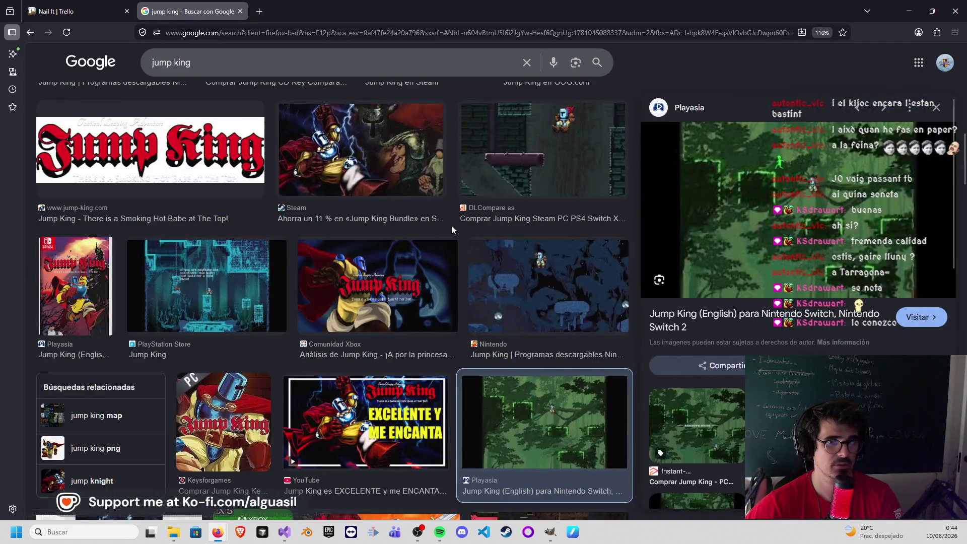
pyautogui.scroll(-1, 843, 230)
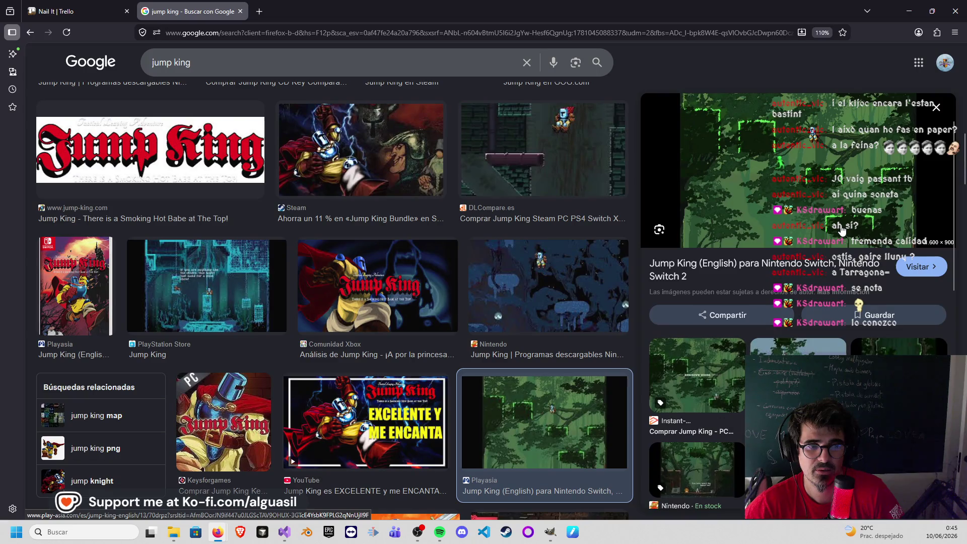
pyautogui.scroll(1, 843, 231)
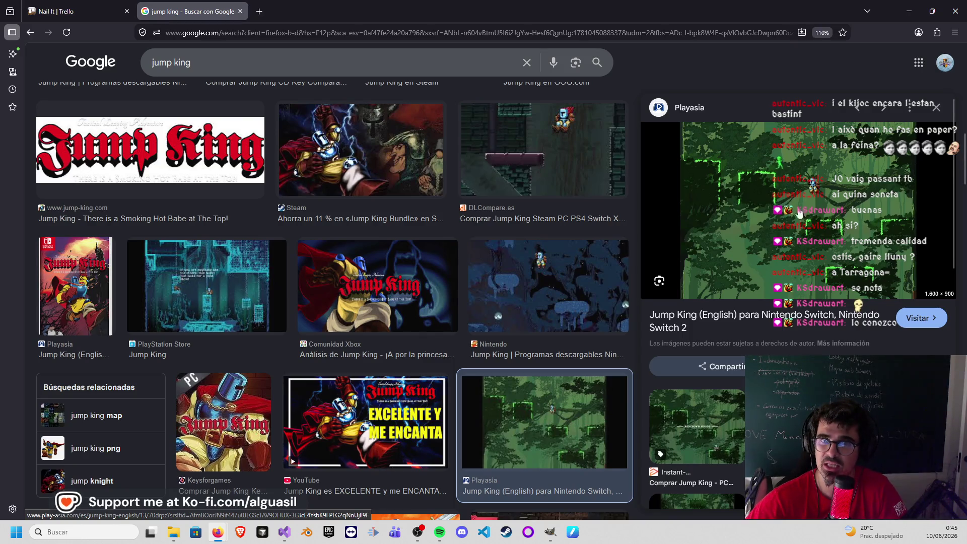
# Step: Search 'peak' instead, preview the Steam and Vandal screenshots, then close the search tab
pyautogui.moveTo(216, 63); pyautogui.dragTo(113, 70)
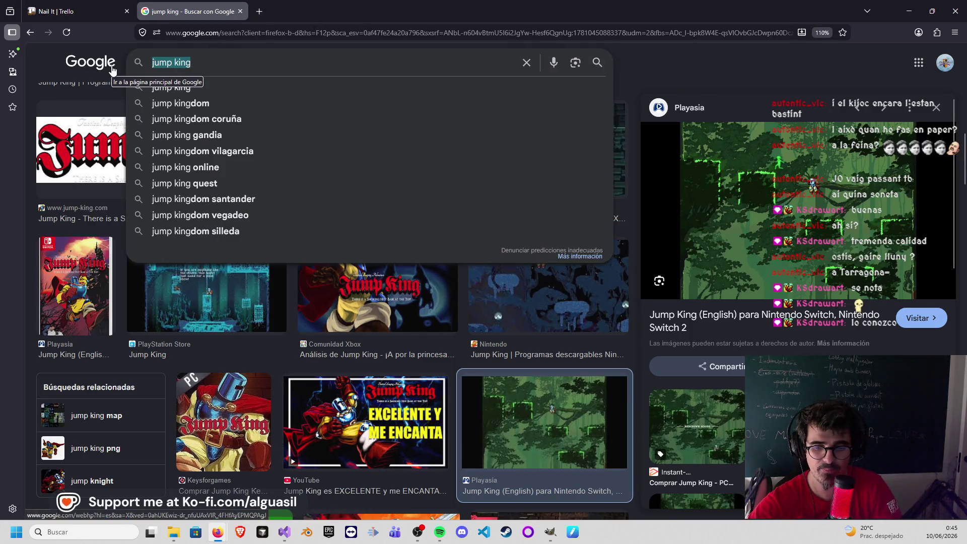
pyautogui.write('peak')
pyautogui.press('Return')
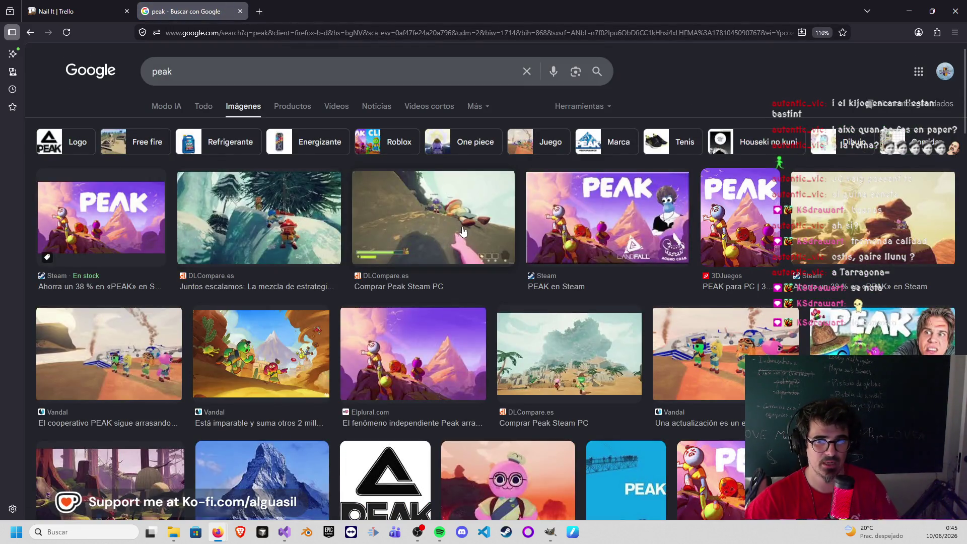
pyautogui.click(452, 215)
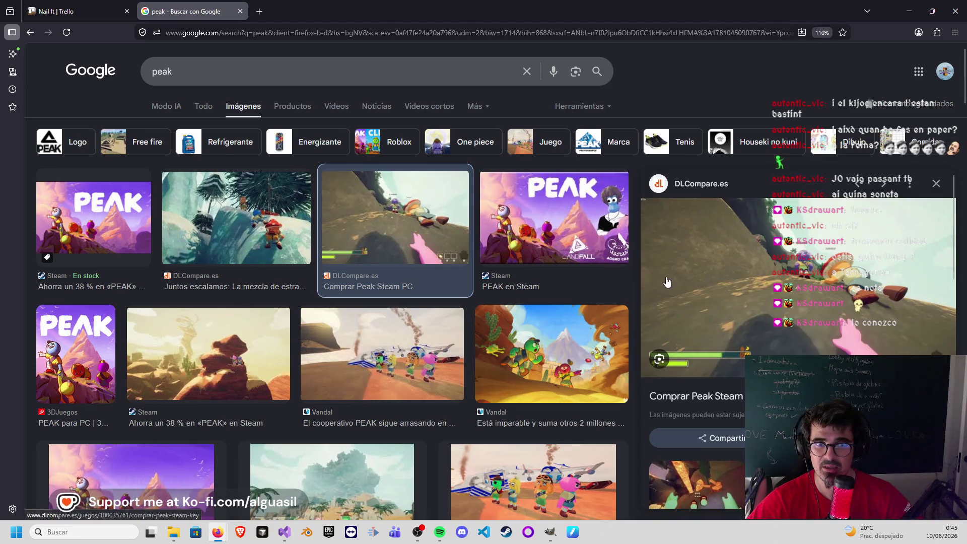
pyautogui.scroll(-2, 605, 310)
pyautogui.scroll(-3, 542, 334)
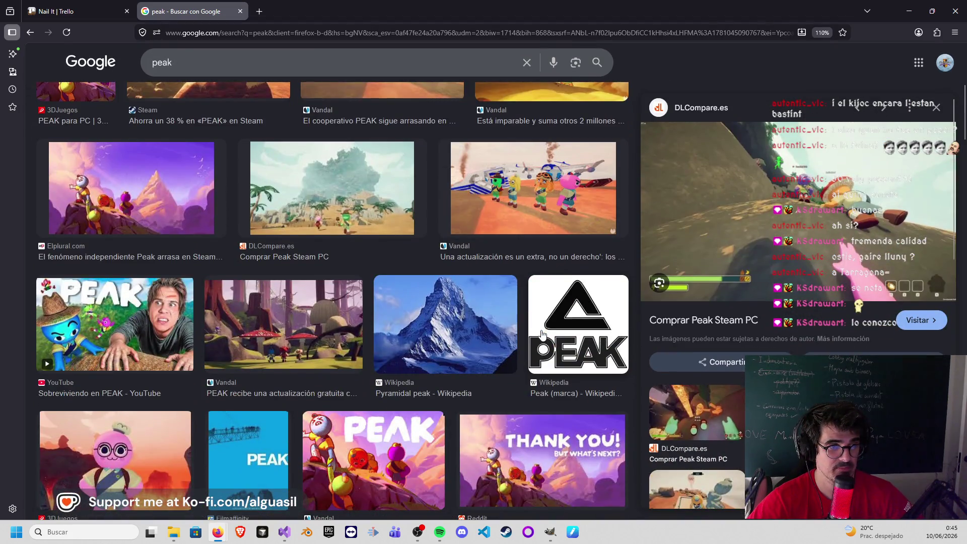
pyautogui.scroll(-3, 542, 334)
pyautogui.scroll(2, 507, 306)
pyautogui.click(284, 264)
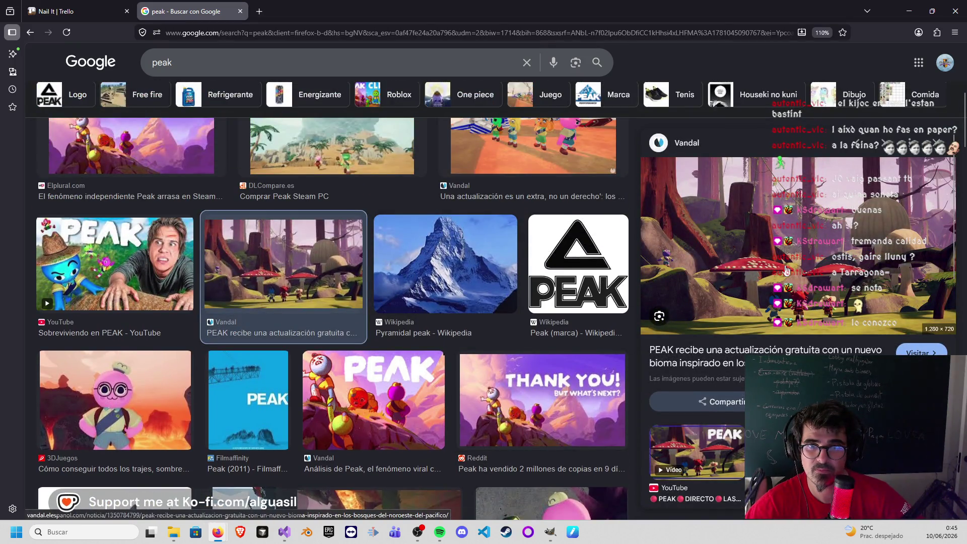
pyautogui.scroll(-3, 454, 340)
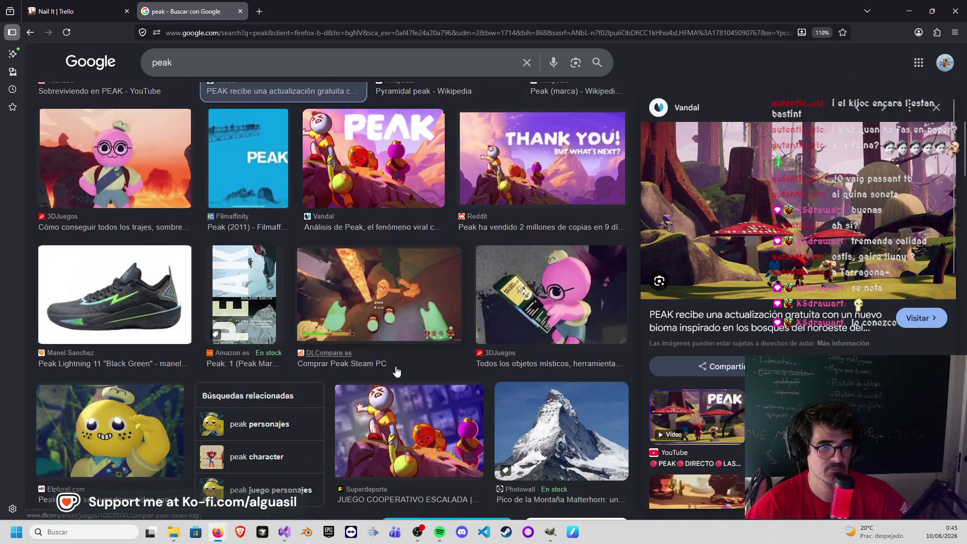
pyautogui.scroll(-3, 396, 372)
pyautogui.scroll(-1, 396, 372)
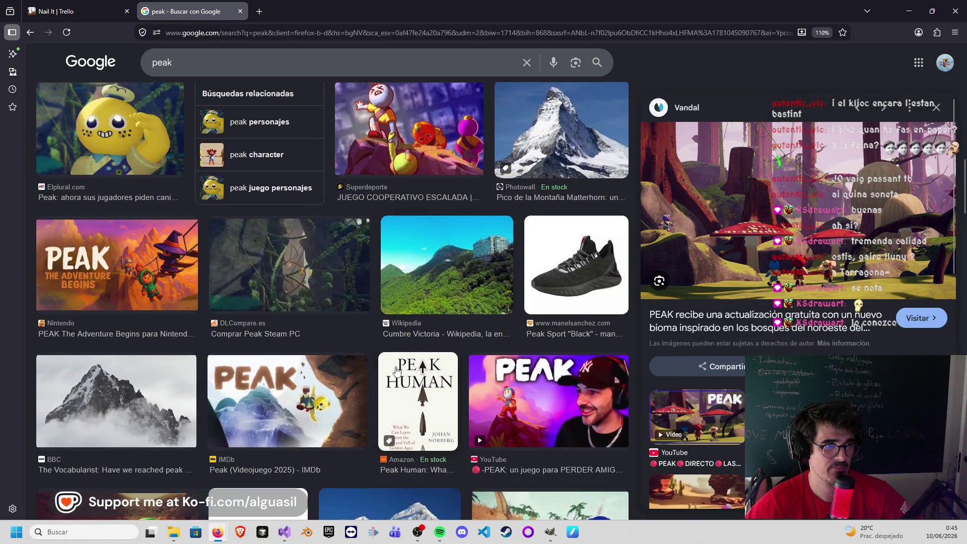
pyautogui.scroll(-3, 397, 370)
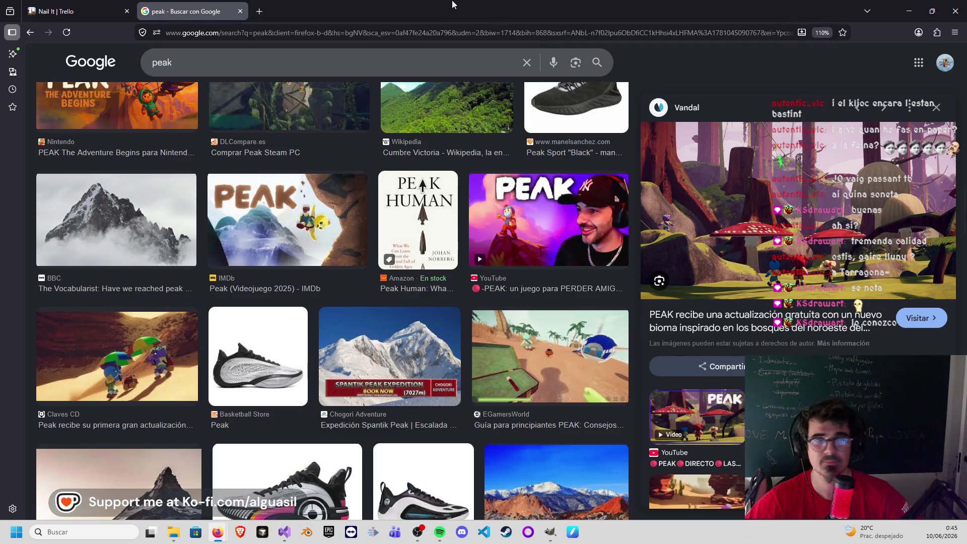
pyautogui.click(239, 11)
# Step: Back in GIMP, save the nivell2 drawing and switch to nivell3
pyautogui.click(910, 11)
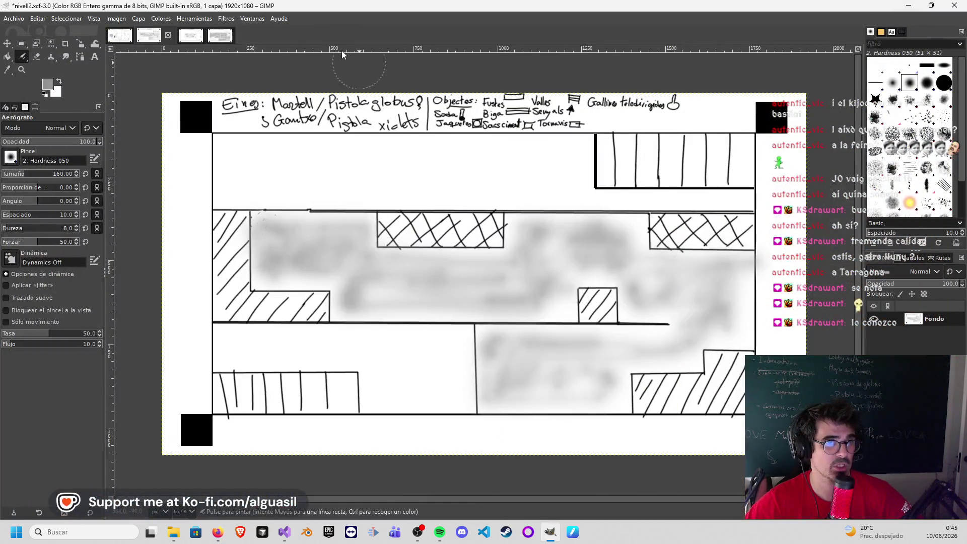
pyautogui.click(15, 19)
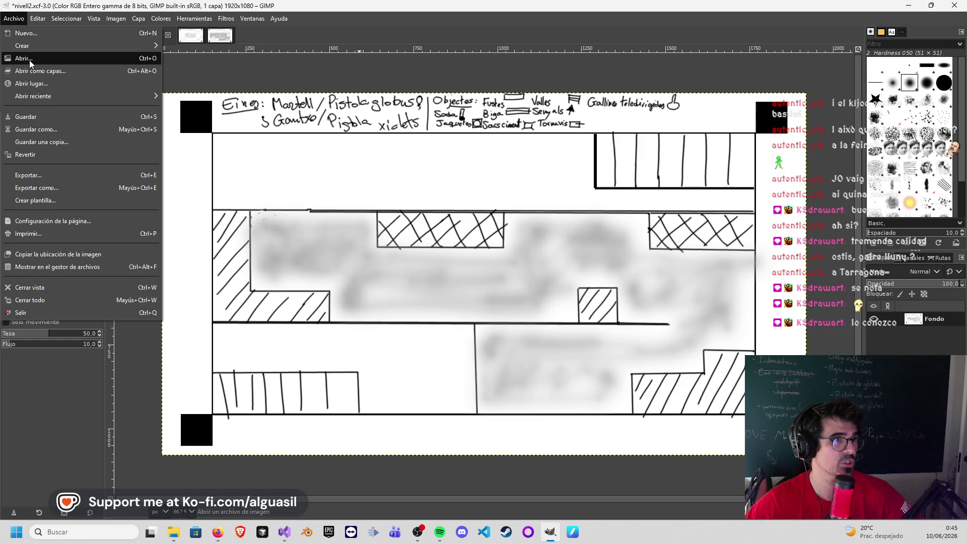
pyautogui.click(37, 117)
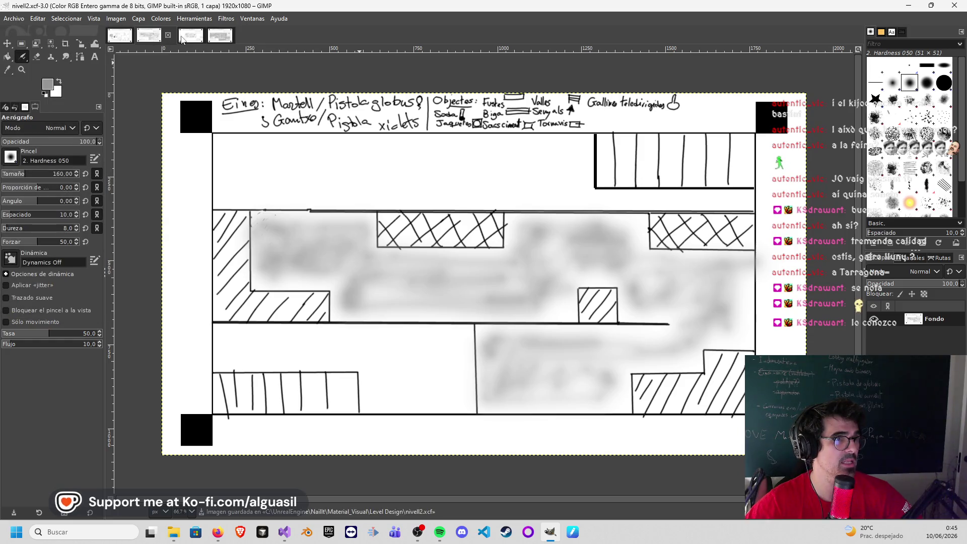
pyautogui.click(181, 39)
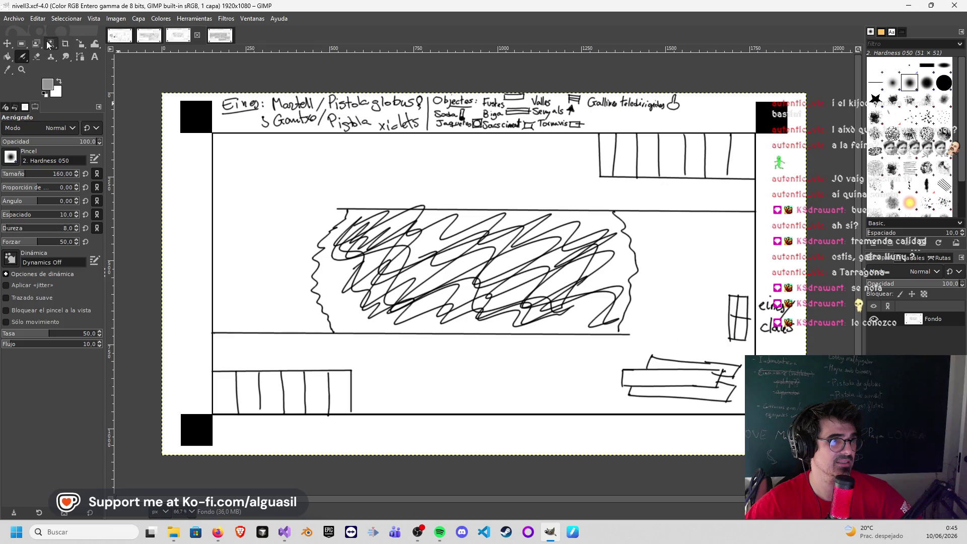
# Step: Airbrush grey shading over nivell3's central scribble, then bring up the nivell4 drawing
pyautogui.moveTo(350, 223)
pyautogui.mouseDown()
pyautogui.moveTo(363, 317)
pyautogui.moveTo(605, 306)
pyautogui.moveTo(608, 257)
pyautogui.moveTo(573, 236)
pyautogui.moveTo(416, 215)
pyautogui.moveTo(446, 290)
pyautogui.moveTo(468, 272)
pyautogui.mouseUp()
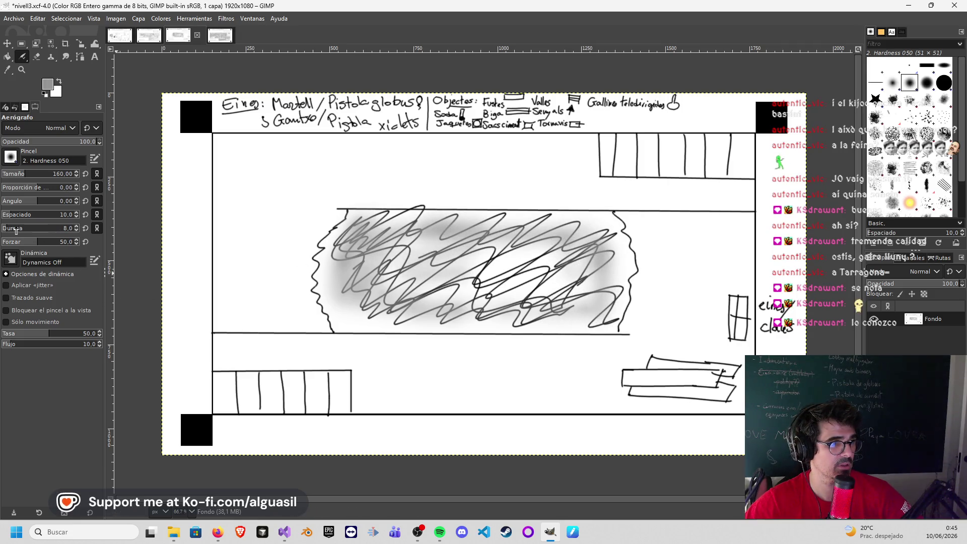
pyautogui.moveTo(408, 208)
pyautogui.mouseDown()
pyautogui.moveTo(344, 246)
pyautogui.moveTo(332, 294)
pyautogui.moveTo(327, 268)
pyautogui.moveTo(359, 321)
pyautogui.moveTo(475, 324)
pyautogui.moveTo(378, 284)
pyautogui.moveTo(458, 231)
pyautogui.moveTo(439, 279)
pyautogui.moveTo(529, 310)
pyautogui.moveTo(604, 249)
pyautogui.moveTo(388, 210)
pyautogui.moveTo(567, 209)
pyautogui.moveTo(491, 223)
pyautogui.moveTo(568, 246)
pyautogui.moveTo(597, 226)
pyautogui.moveTo(597, 302)
pyautogui.moveTo(531, 265)
pyautogui.moveTo(541, 317)
pyautogui.moveTo(481, 296)
pyautogui.mouseUp()
pyautogui.moveTo(391, 283)
pyautogui.mouseDown()
pyautogui.moveTo(378, 314)
pyautogui.moveTo(404, 323)
pyautogui.moveTo(568, 313)
pyautogui.moveTo(586, 272)
pyautogui.moveTo(395, 257)
pyautogui.mouseUp()
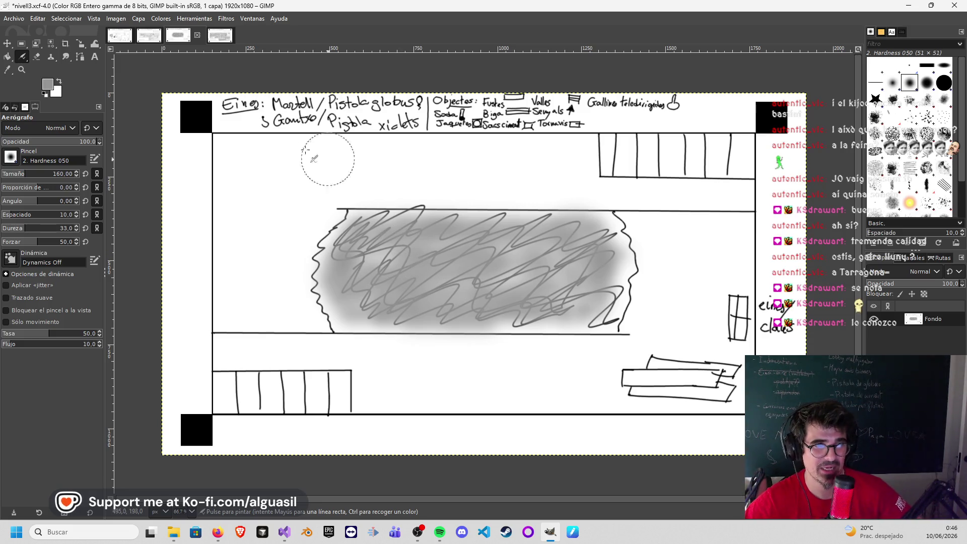
pyautogui.click(14, 18)
pyautogui.click(31, 120)
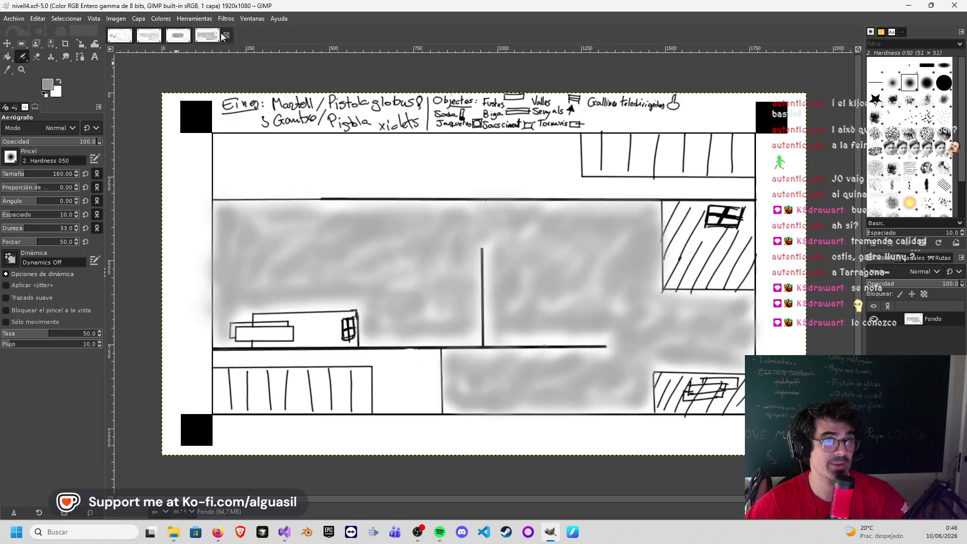